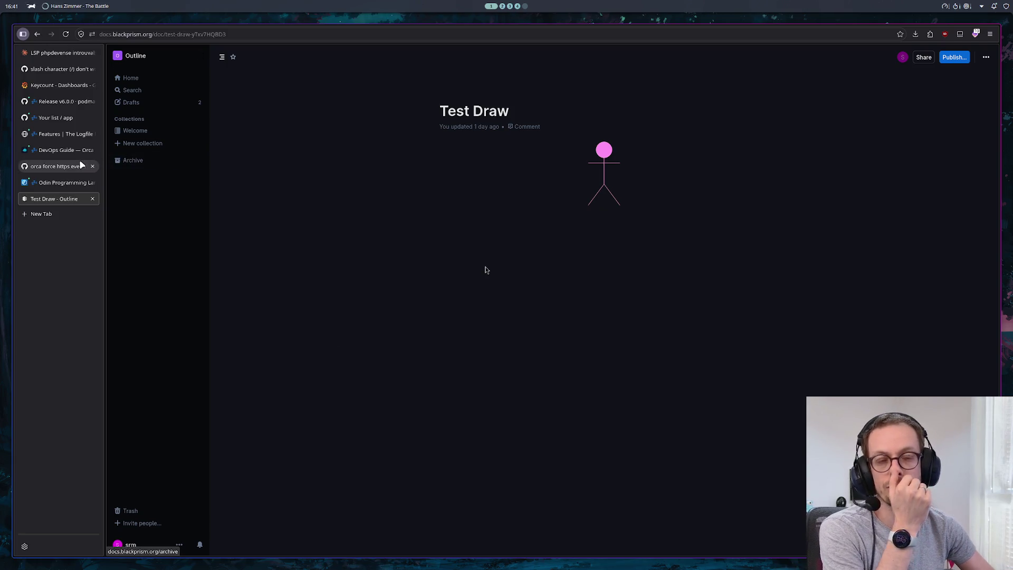
# Step: Switch from the Test Draw document to the orca.dev DevOps Guide tab
pyautogui.click(69, 150)
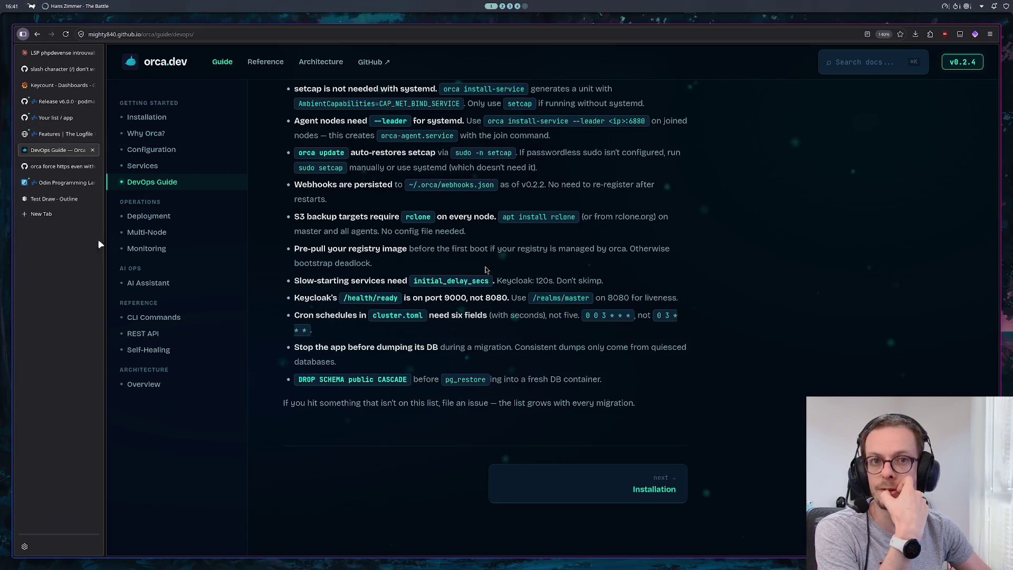
# Step: After reading the gotchas list, open the GitHub starred list 'app' from the sidebar
pyautogui.moveTo(94, 246)
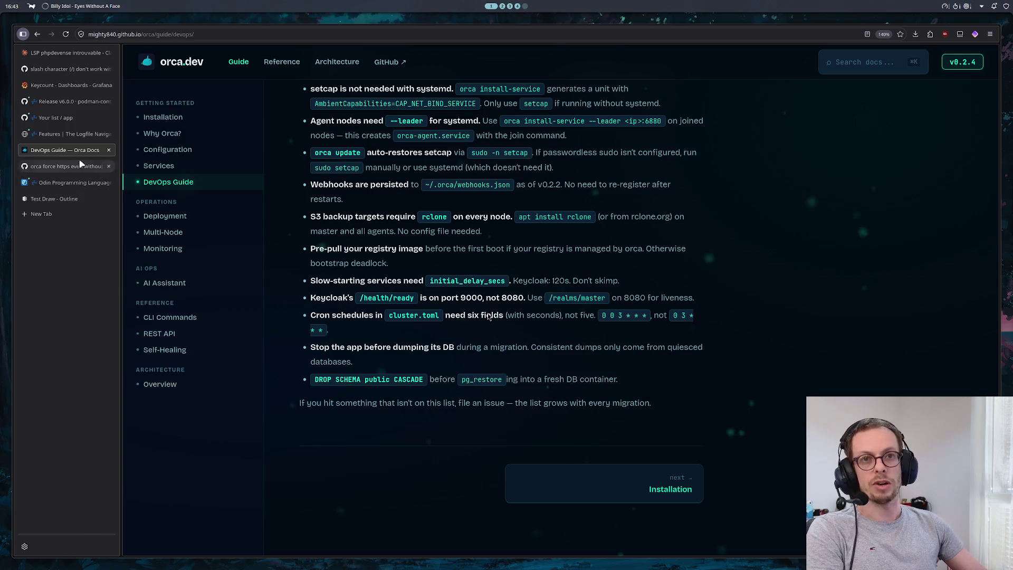
pyautogui.click(53, 118)
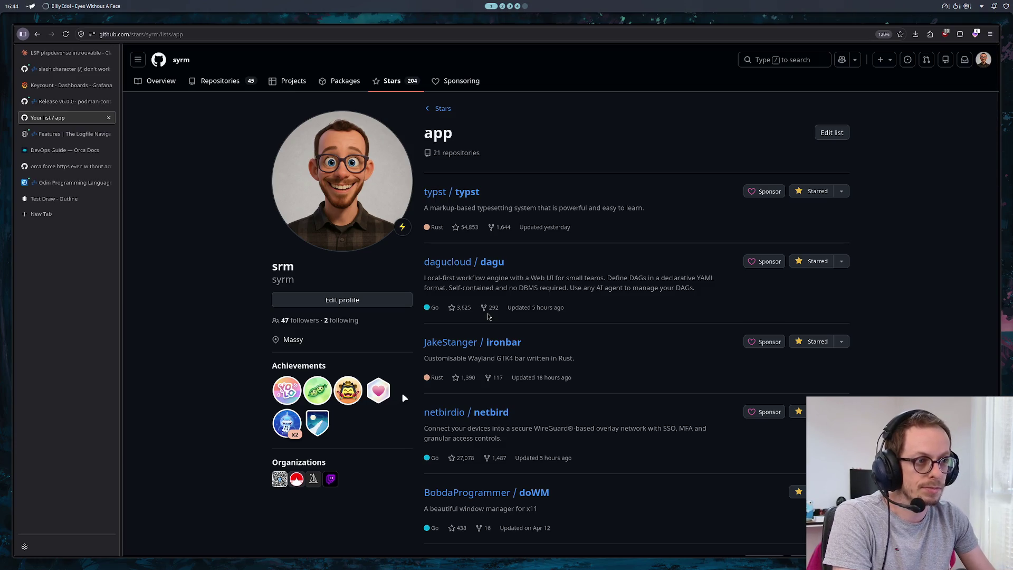
# Step: Open the dagu repository, skim its README, then close the dagu tab
pyautogui.click(488, 267)
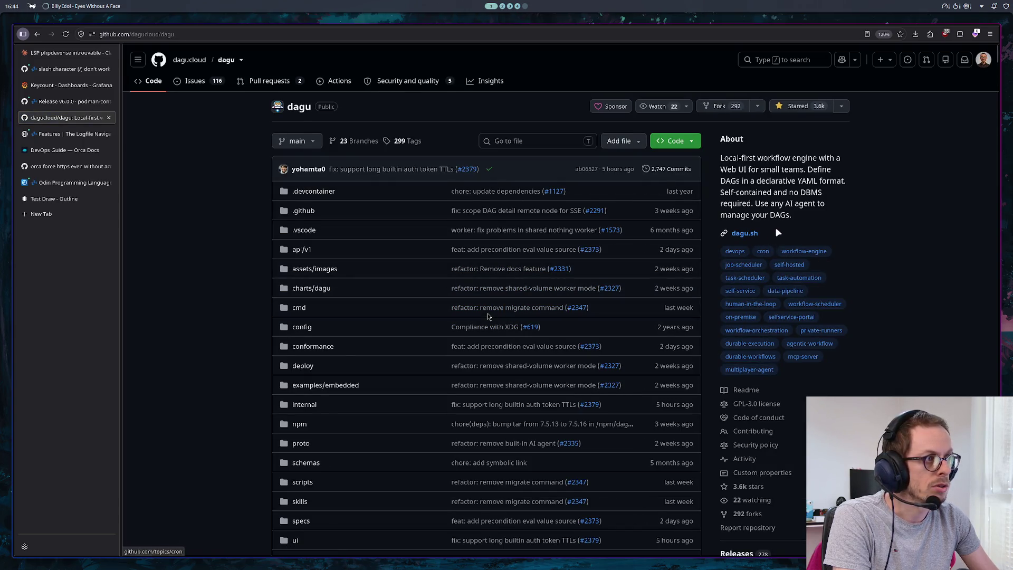
pyautogui.scroll(-15, 741, 262)
pyautogui.scroll(-5, 733, 262)
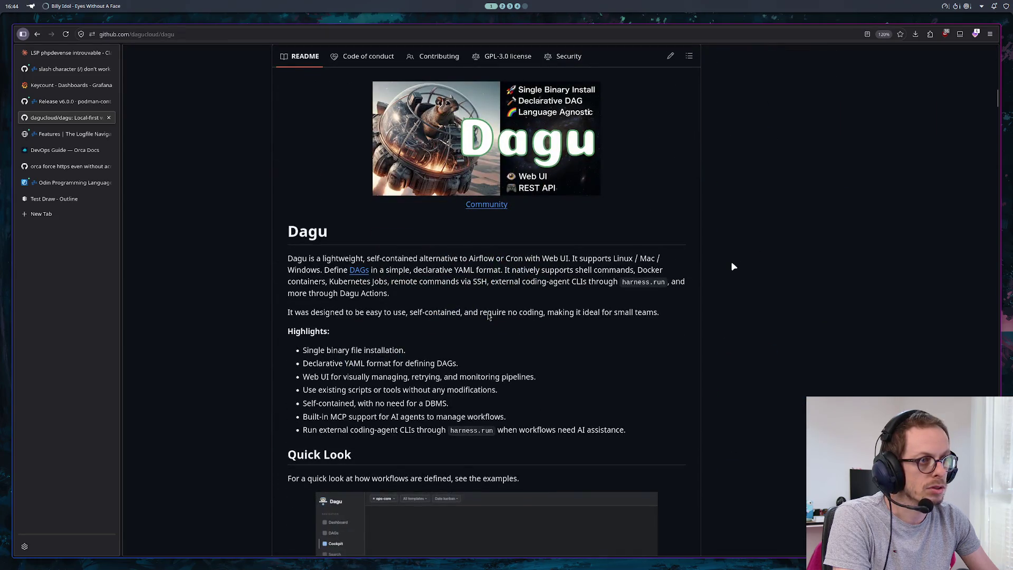
pyautogui.scroll(5, 727, 262)
pyautogui.scroll(15, 721, 267)
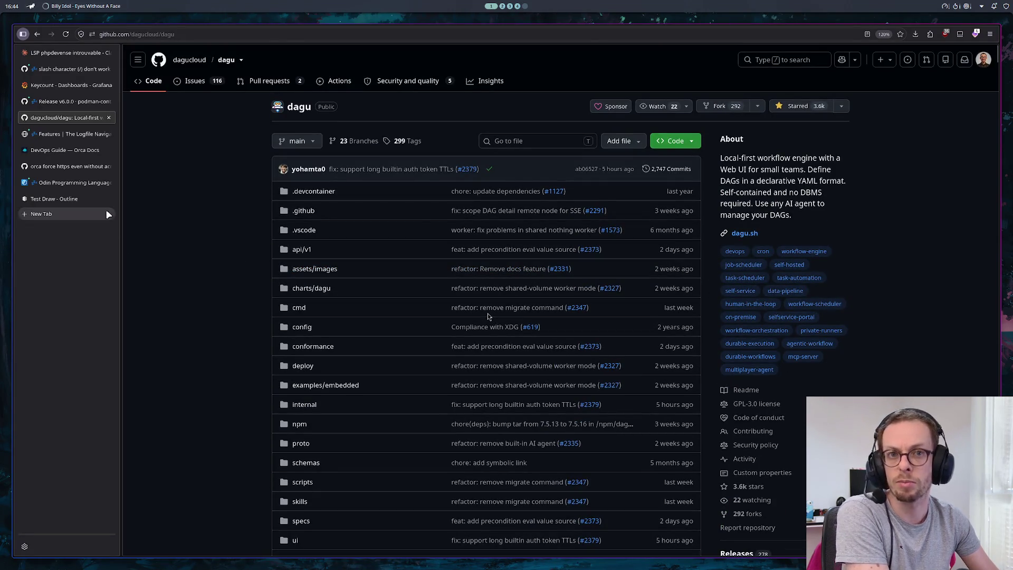
pyautogui.click(110, 118)
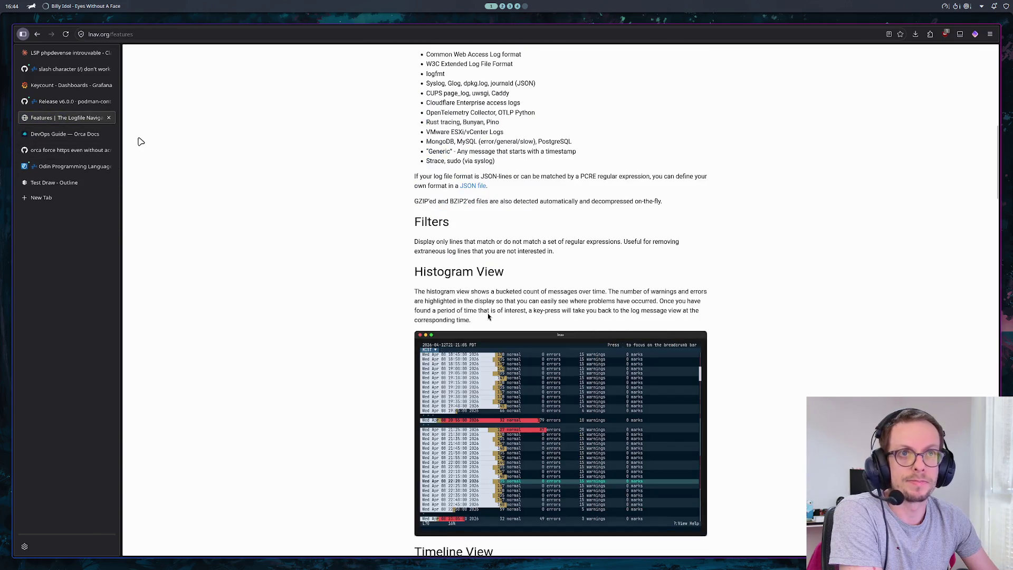
# Step: Close the lnav.org Features tab to return to the DevOps Guide
pyautogui.click(109, 118)
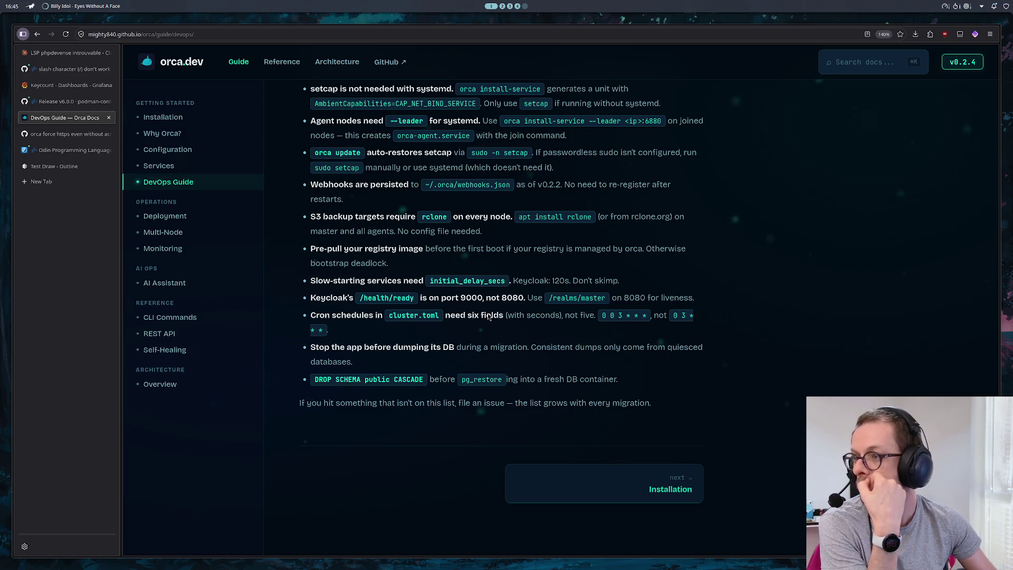
# Step: Switch to GitHub issue #123 'orca force https even without acme enabled'
pyautogui.scroll(10, 487, 316)
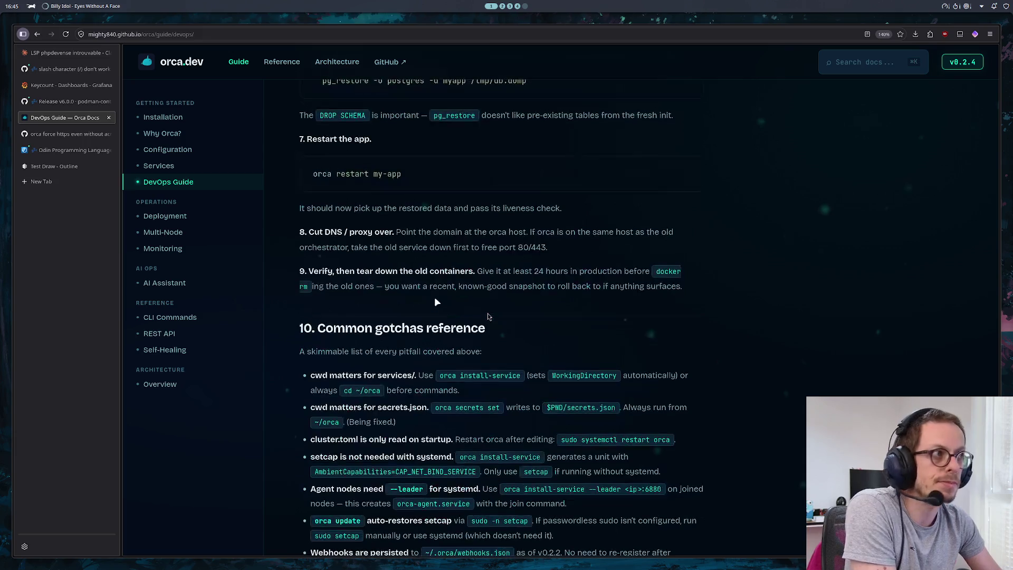
pyautogui.click(66, 136)
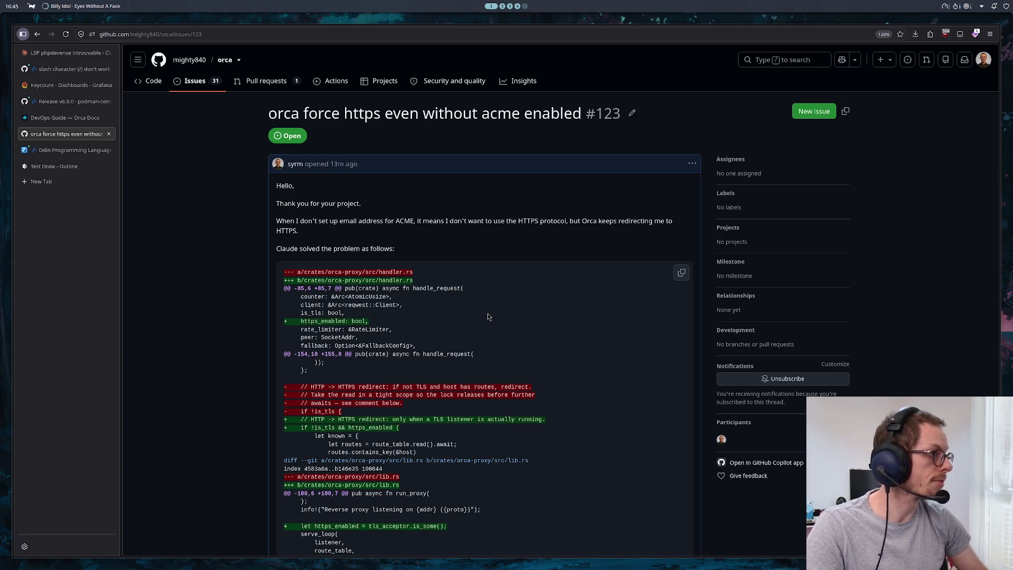
# Step: Look over the issue's proposed patch, then switch to the Odin Programming Language site
pyautogui.moveTo(967, 5)
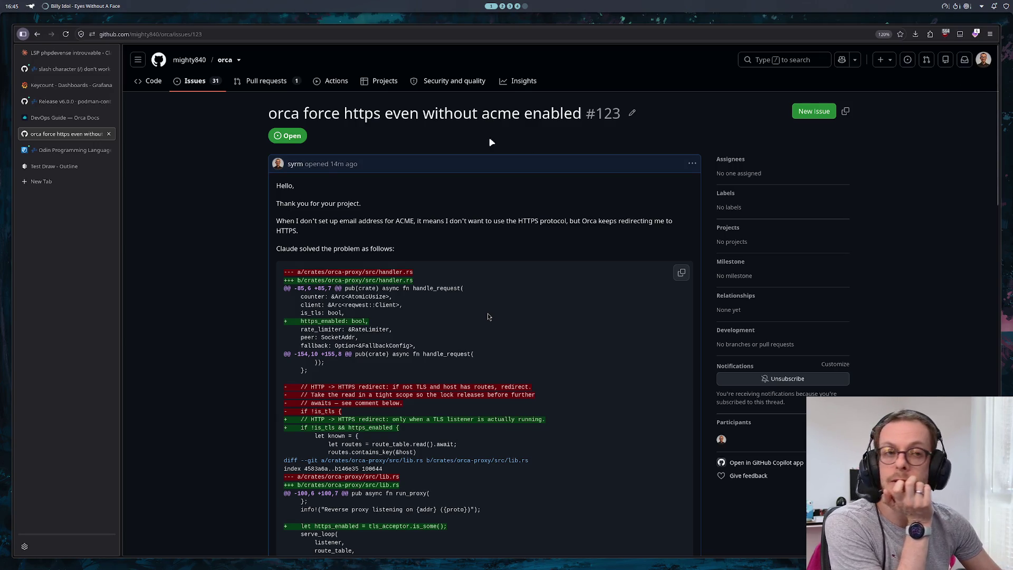
pyautogui.scroll(-5, 203, 255)
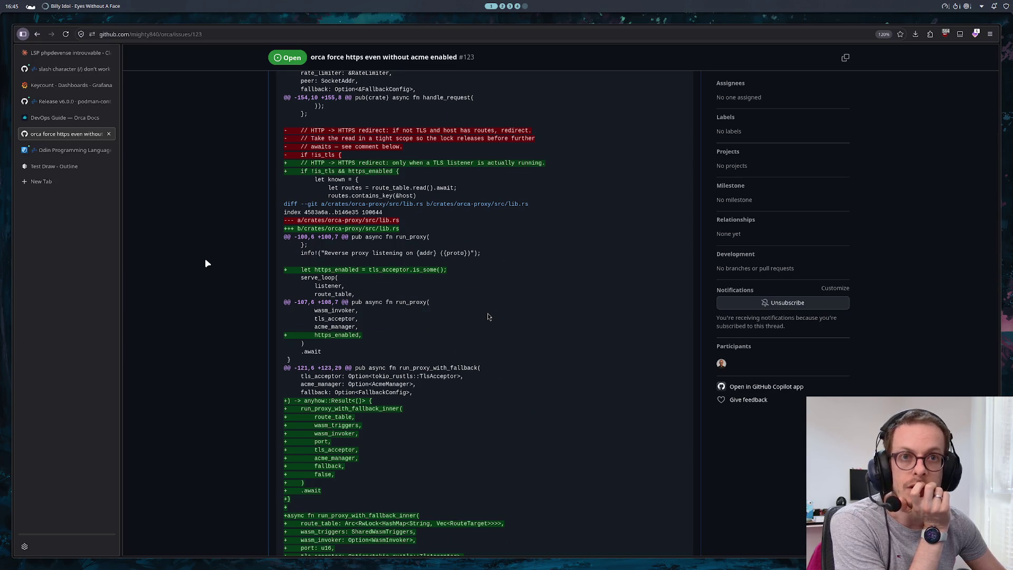
pyautogui.click(69, 152)
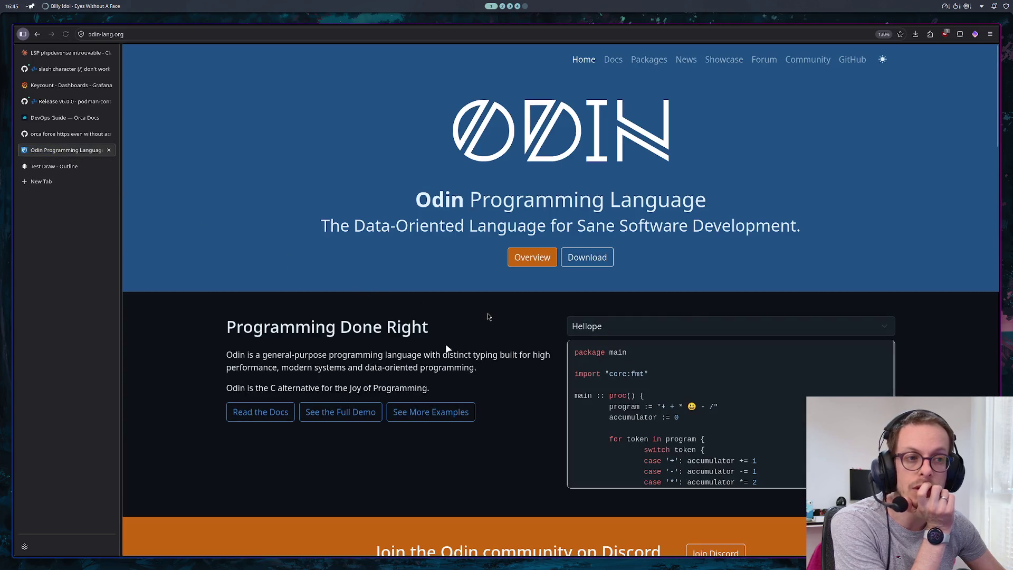
# Step: Browse the Odin home page, then return to the orca DevOps Guide at its DB-restore steps
pyautogui.scroll(-15, 487, 316)
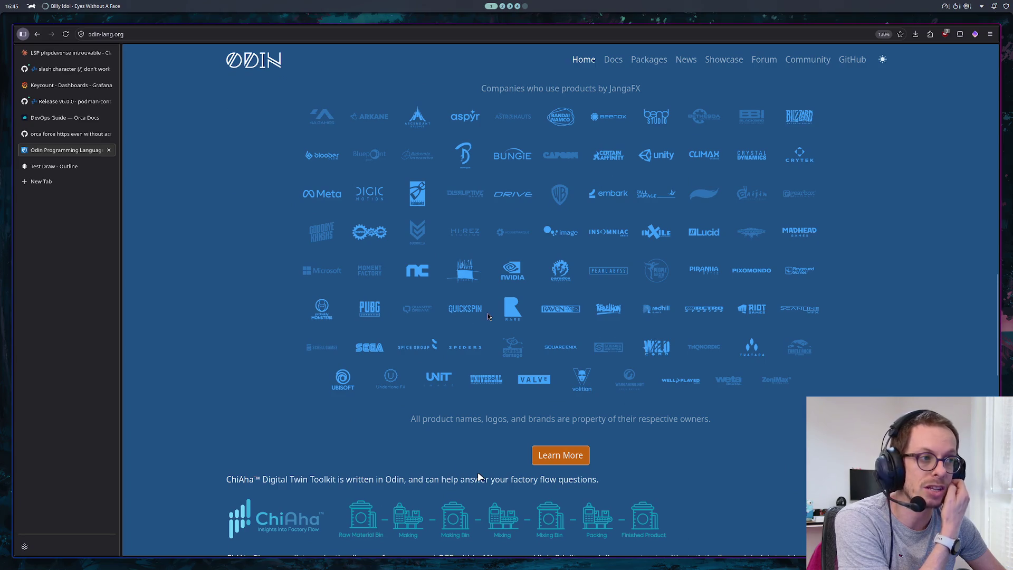
pyautogui.scroll(-5, 479, 476)
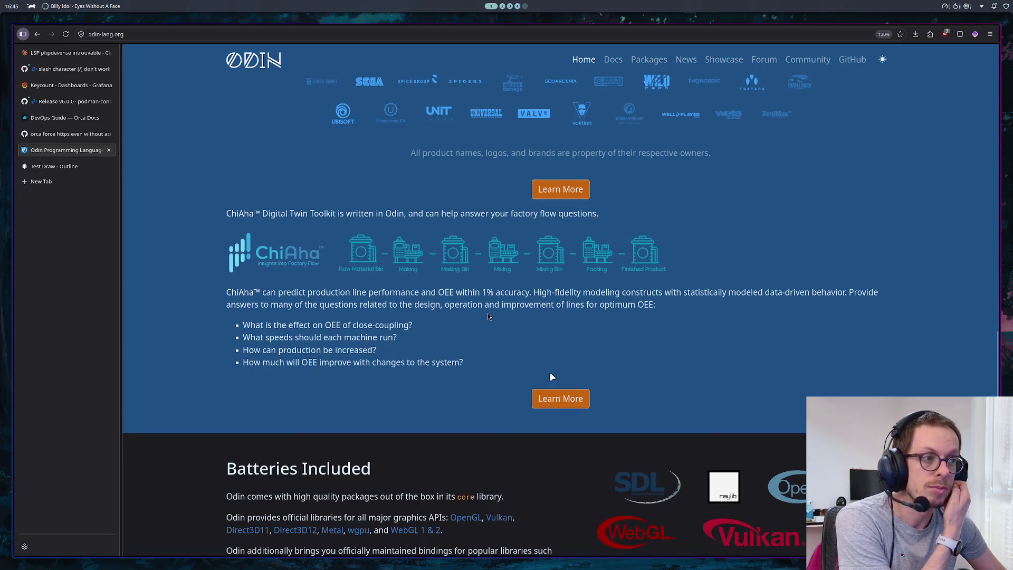
pyautogui.scroll(-6, 487, 316)
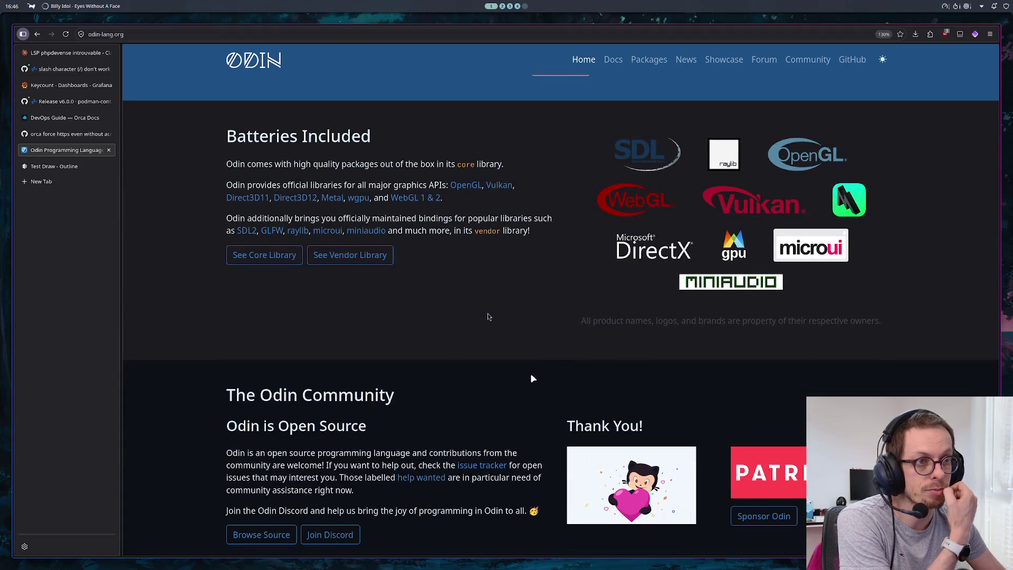
pyautogui.scroll(-3, 487, 315)
pyautogui.scroll(5, 488, 315)
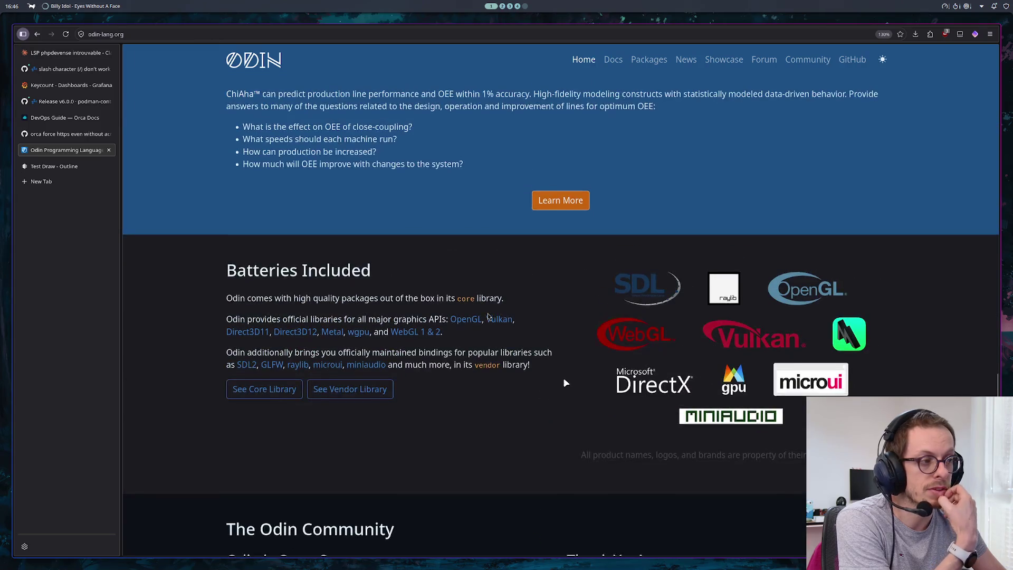
pyautogui.scroll(10, 487, 315)
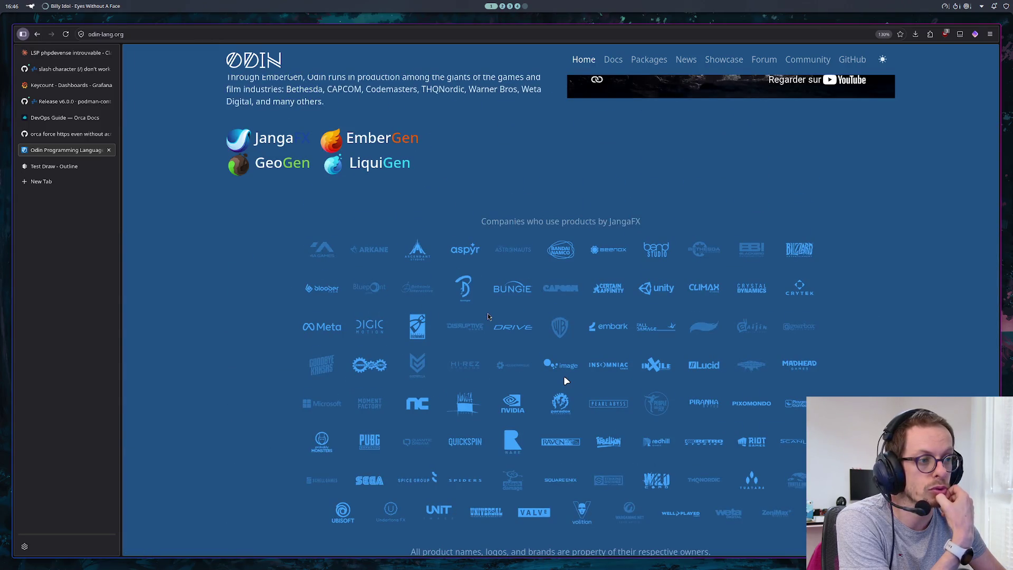
pyautogui.scroll(13, 487, 316)
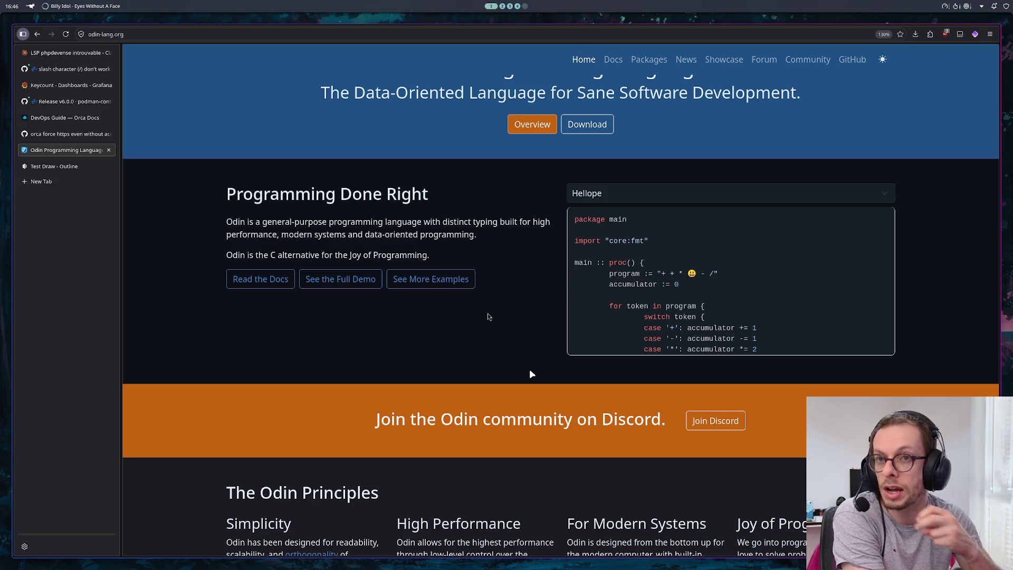
pyautogui.click(83, 120)
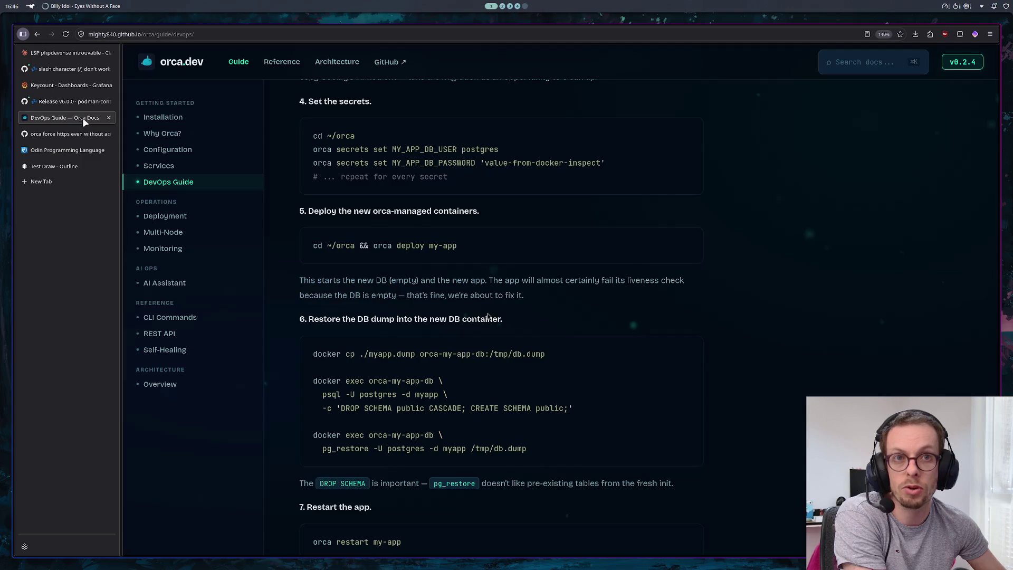
pyautogui.scroll(-15, 473, 195)
pyautogui.scroll(10, 481, 178)
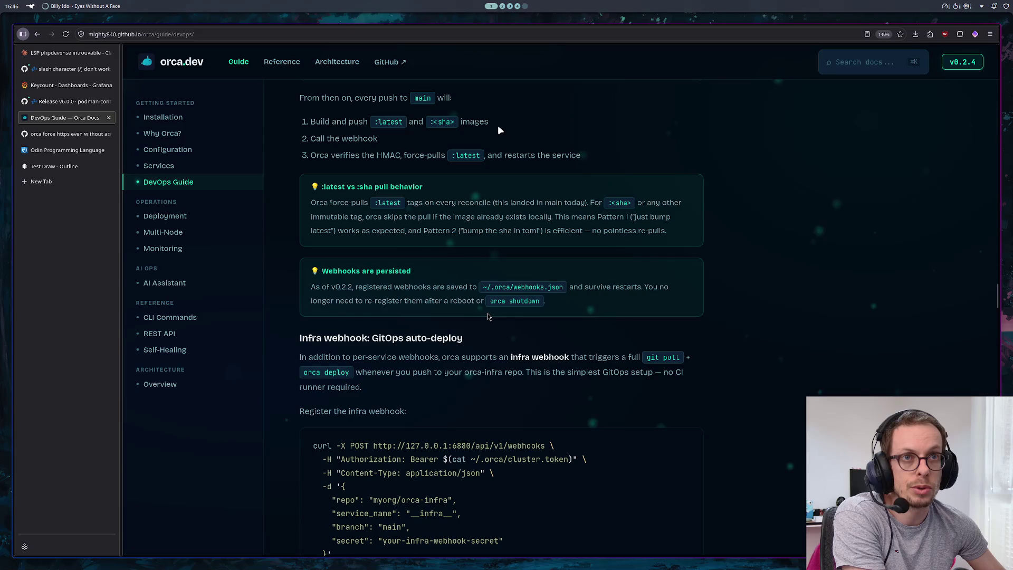
pyautogui.scroll(8, 475, 126)
pyautogui.scroll(15, 454, 123)
pyautogui.scroll(10, 457, 125)
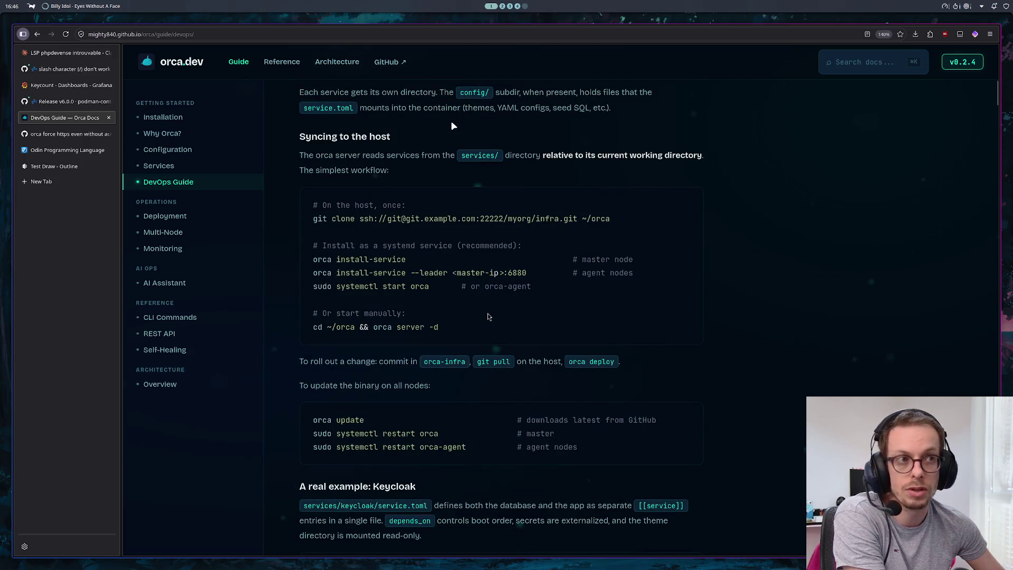
pyautogui.scroll(10, 533, 188)
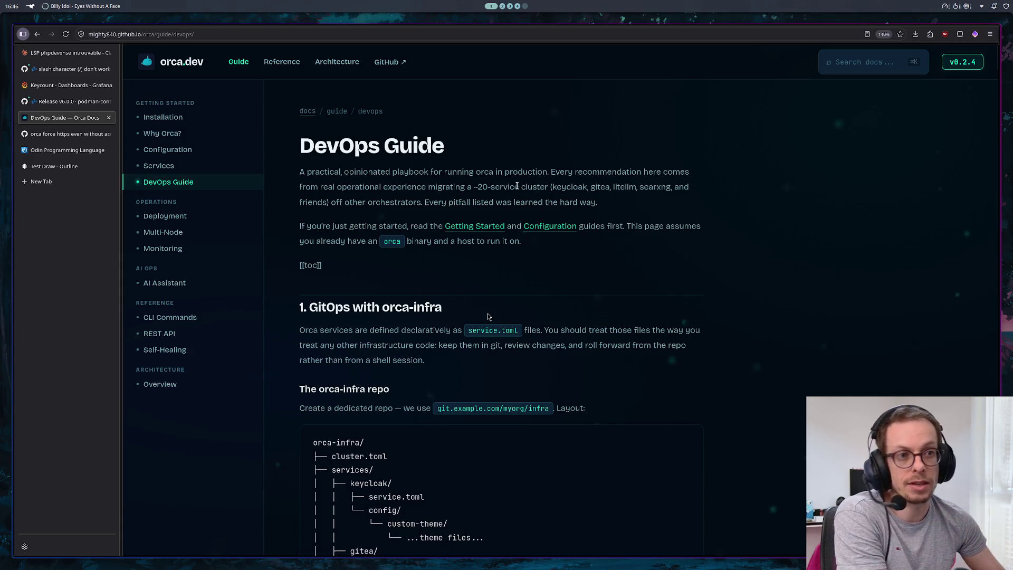
pyautogui.moveTo(301, 264); pyautogui.dragTo(356, 260)
pyautogui.click(355, 258)
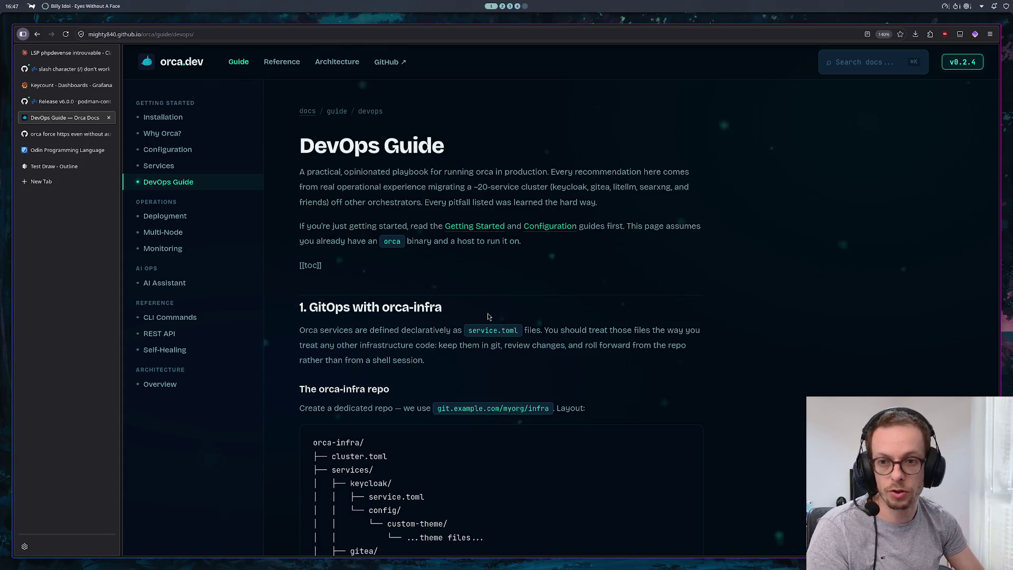
pyautogui.press('super+2')
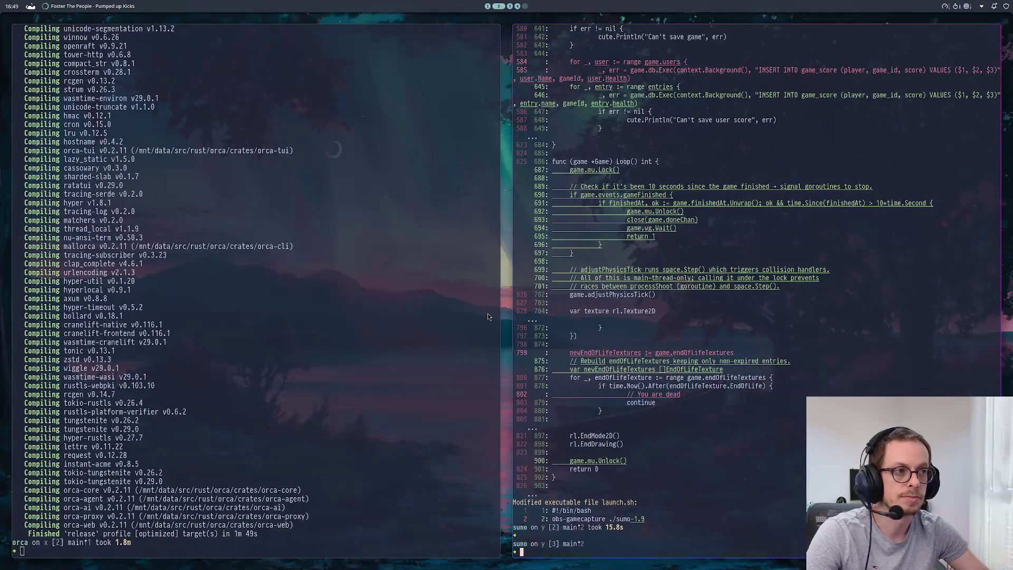
pyautogui.press('super+1')
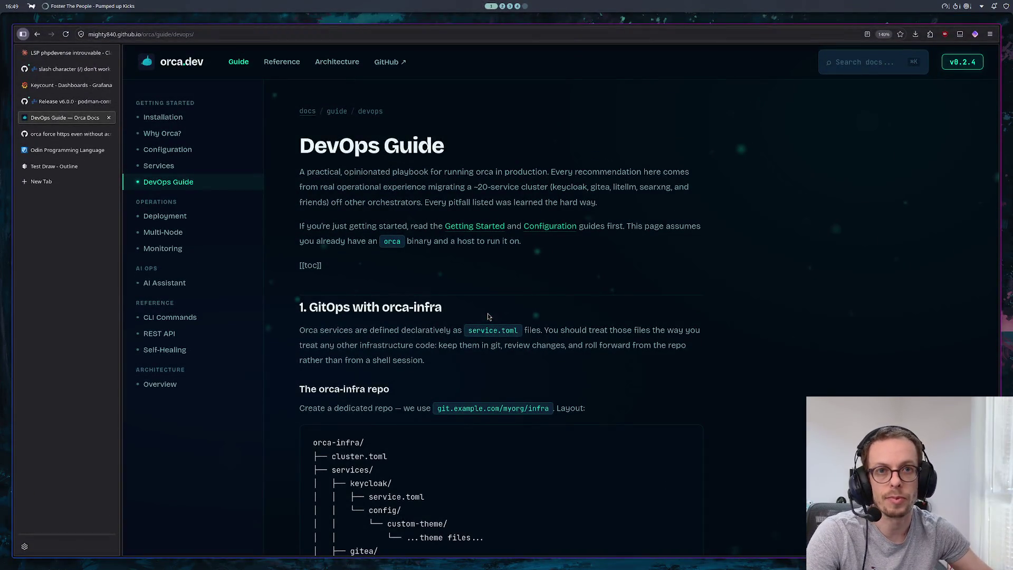
pyautogui.click(67, 165)
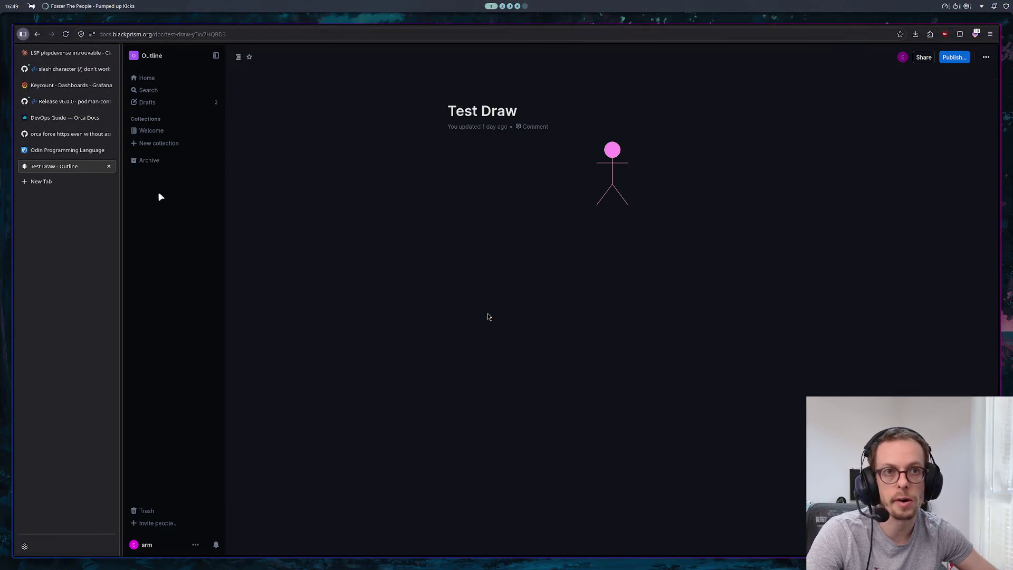
# Step: Create a collection named Twitch and add a document titled Game inside it
pyautogui.click(160, 143)
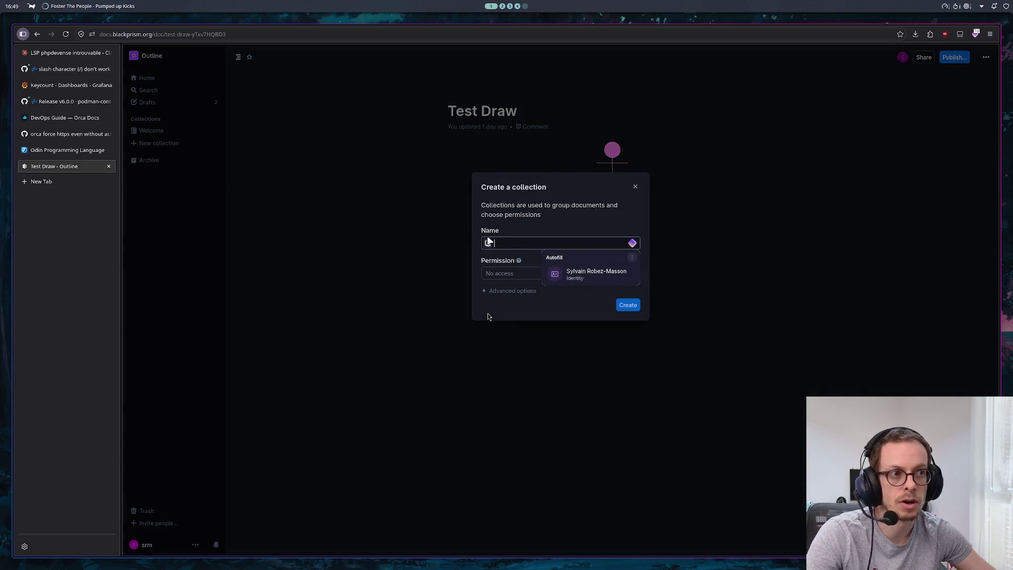
pyautogui.write('Twitch')
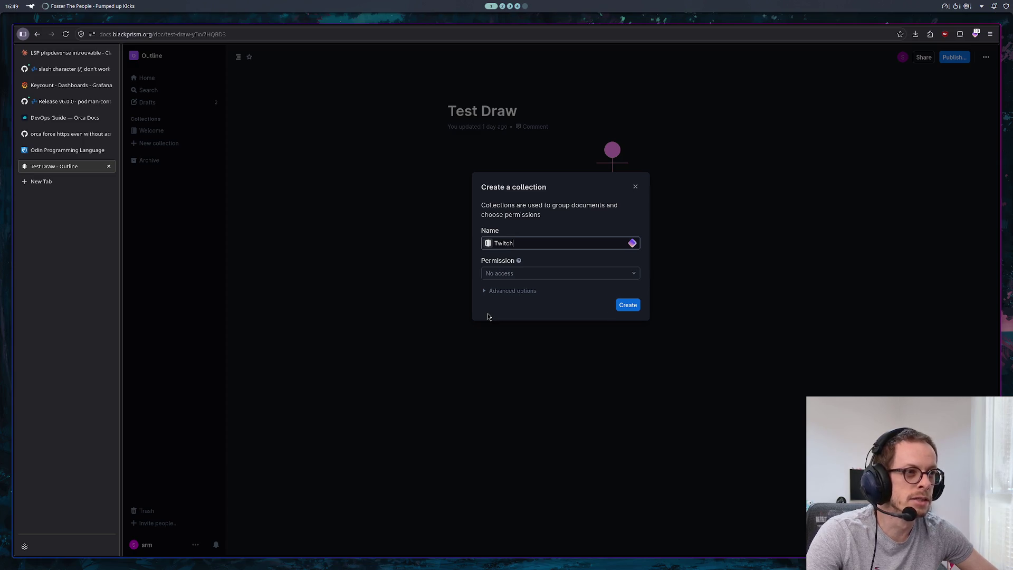
pyautogui.press('Return')
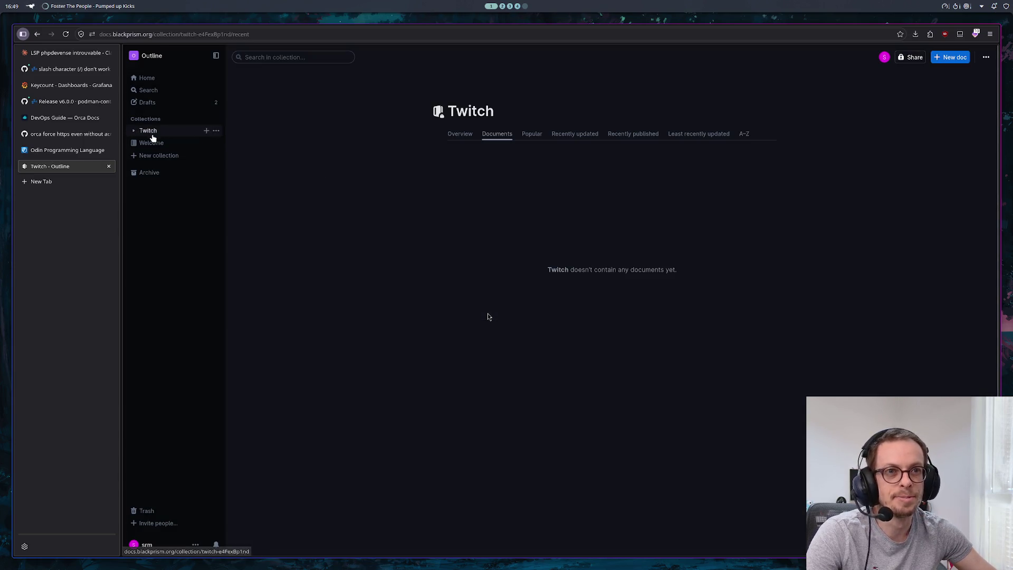
pyautogui.click(160, 131)
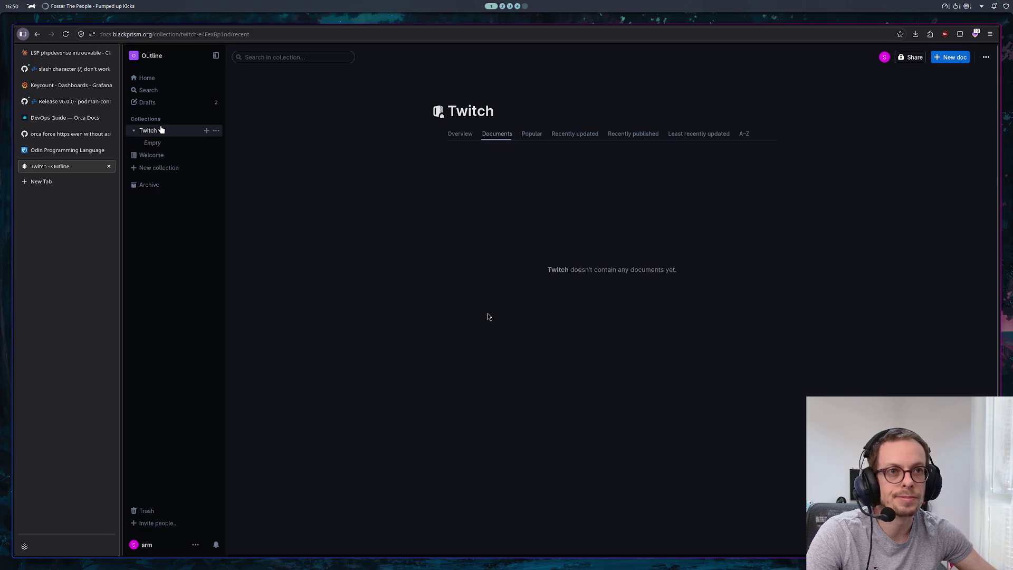
pyautogui.click(207, 131)
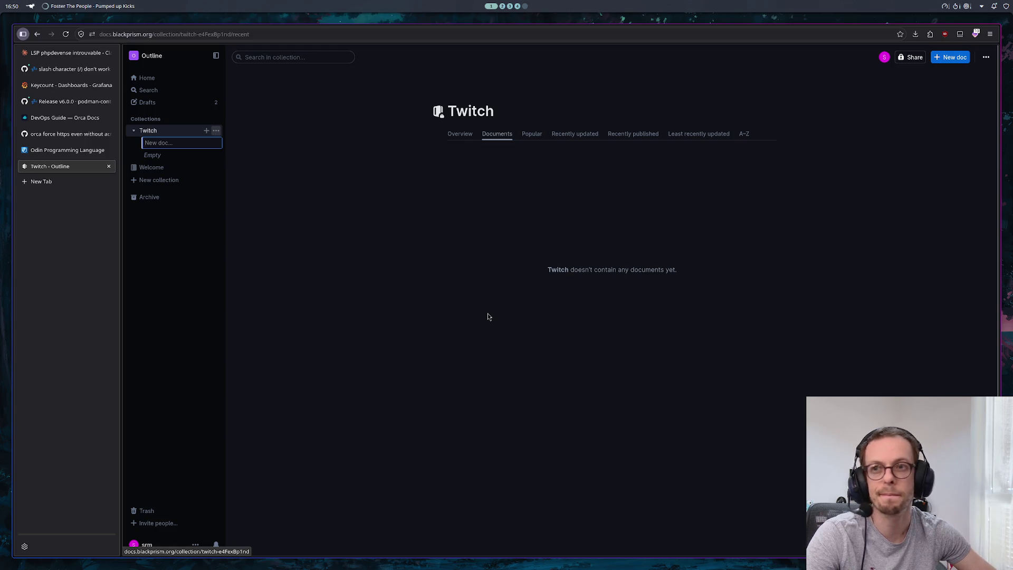
pyautogui.write('Game')
pyautogui.press('Return')
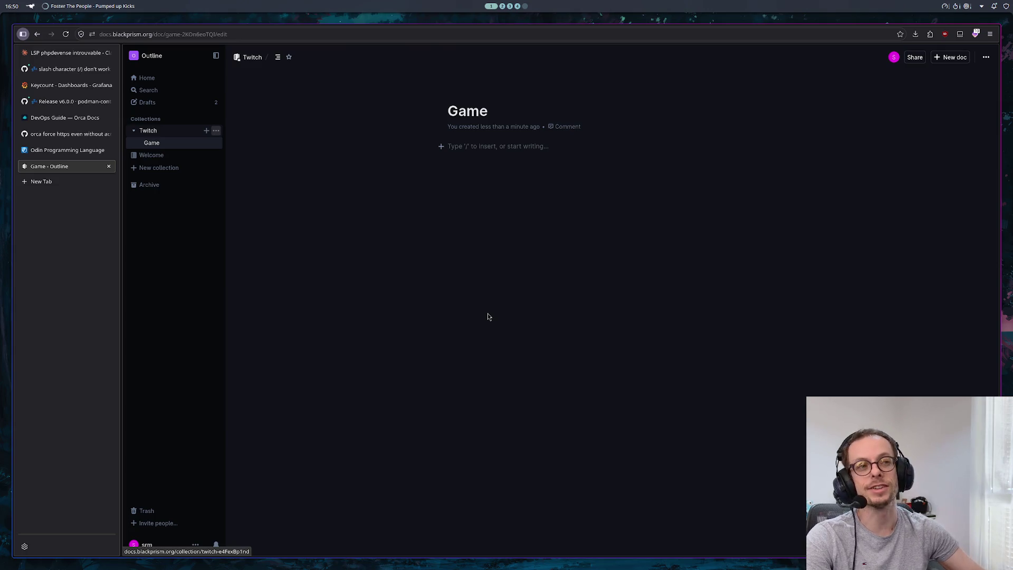
# Step: Place the cursor in the Game body, zoom to 130% and hide the browser's tab list
pyautogui.click(465, 149)
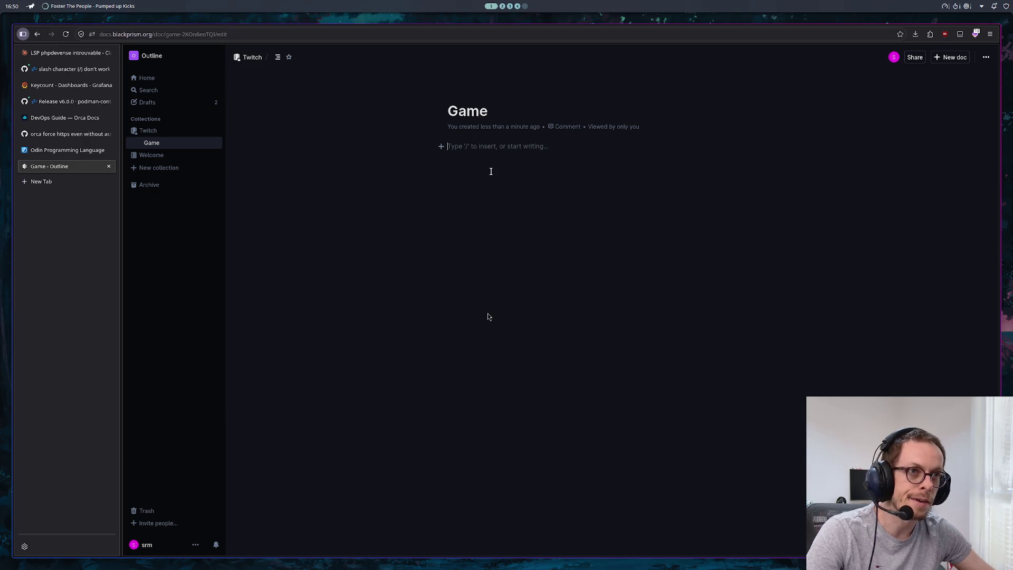
pyautogui.hotkey('ctrl', '+')
pyautogui.hotkey('ctrl', '+')
pyautogui.hotkey('ctrl', '+')
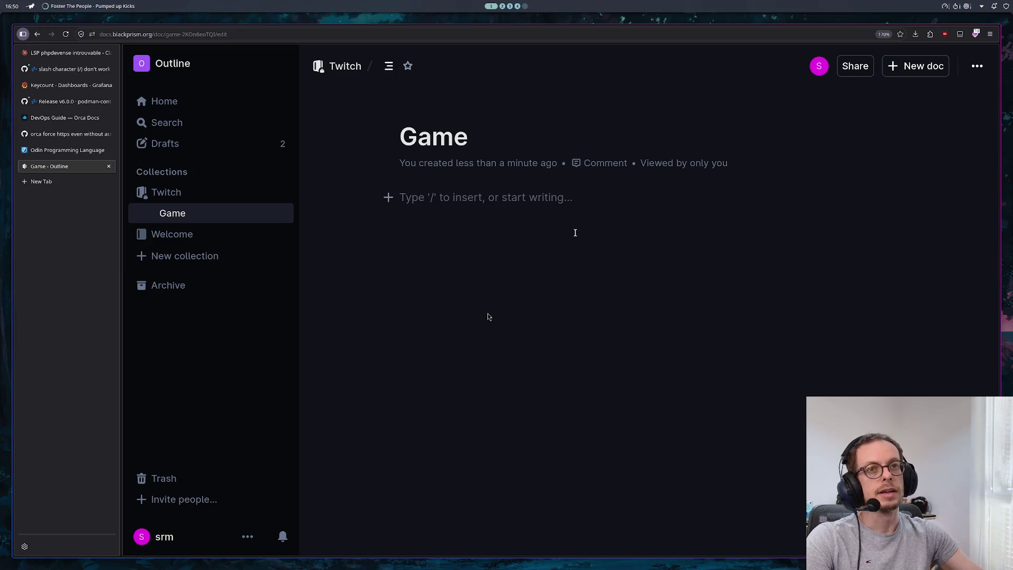
pyautogui.click(23, 34)
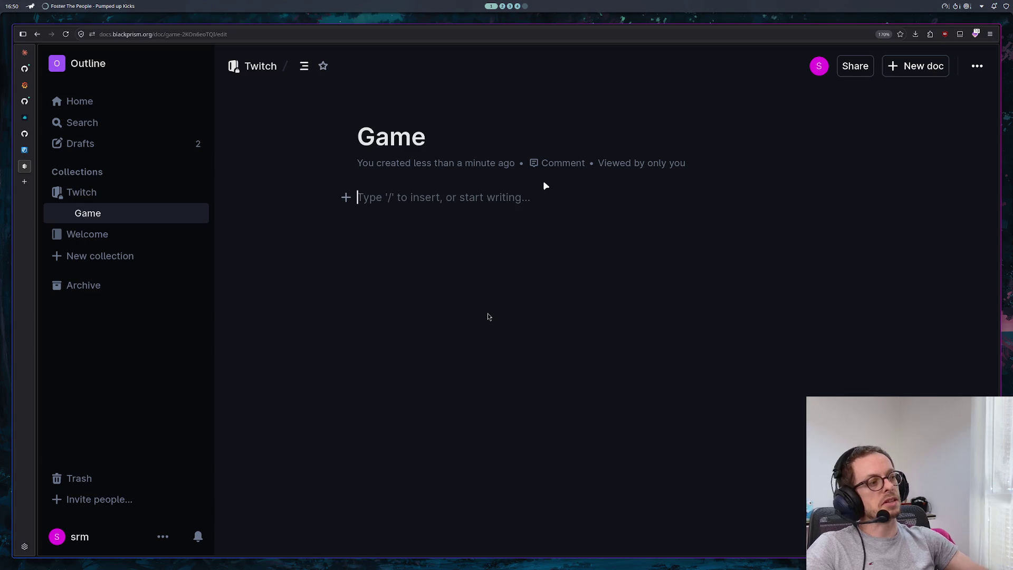
# Step: Write the heading line 'Possibilités en vrac' and start a bullet list below it
pyautogui.write('En vrac')
pyautogui.press('BackSpace')
pyautogui.press('BackSpace')
pyautogui.press('BackSpace')
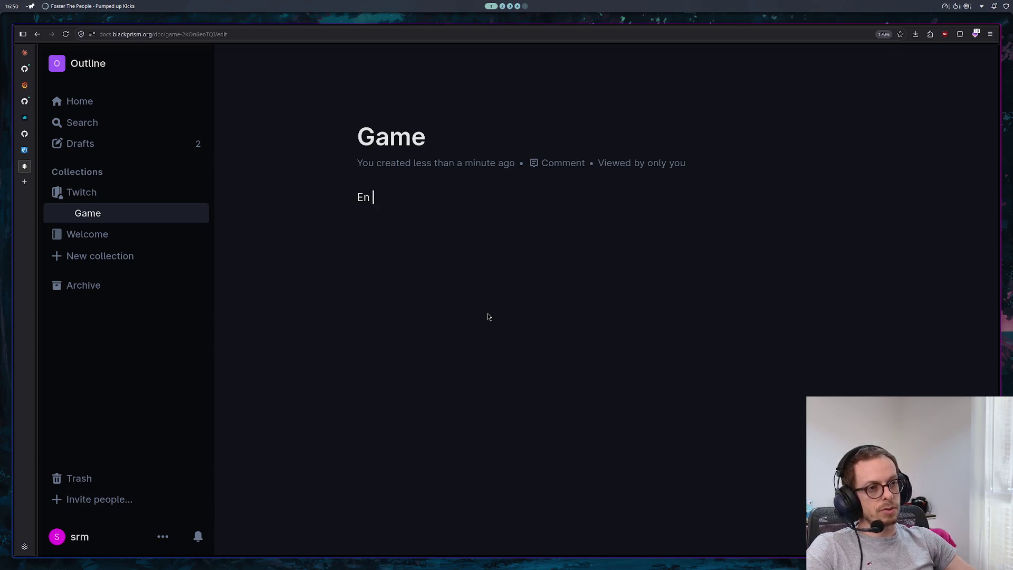
pyautogui.press('BackSpace')
pyautogui.press('BackSpace')
pyautogui.press('BackSpace')
pyautogui.write('Possibl')
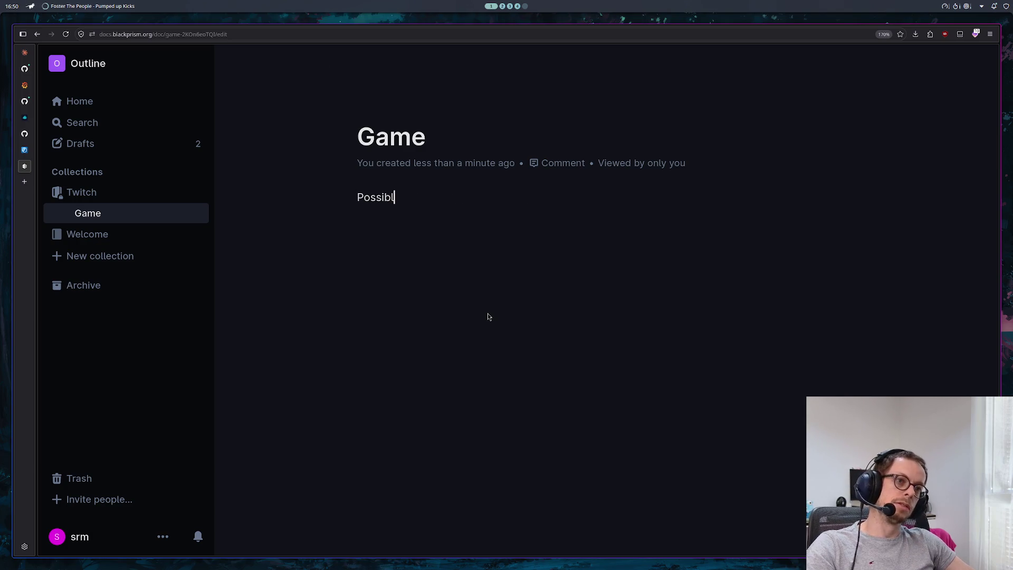
pyautogui.write('ilitéè')
pyautogui.press('BackSpace')
pyautogui.write('s en va')
pyautogui.press('BackSpace')
pyautogui.write('rca')
pyautogui.press('BackSpace')
pyautogui.press('BackSpace')
pyautogui.write('ac')
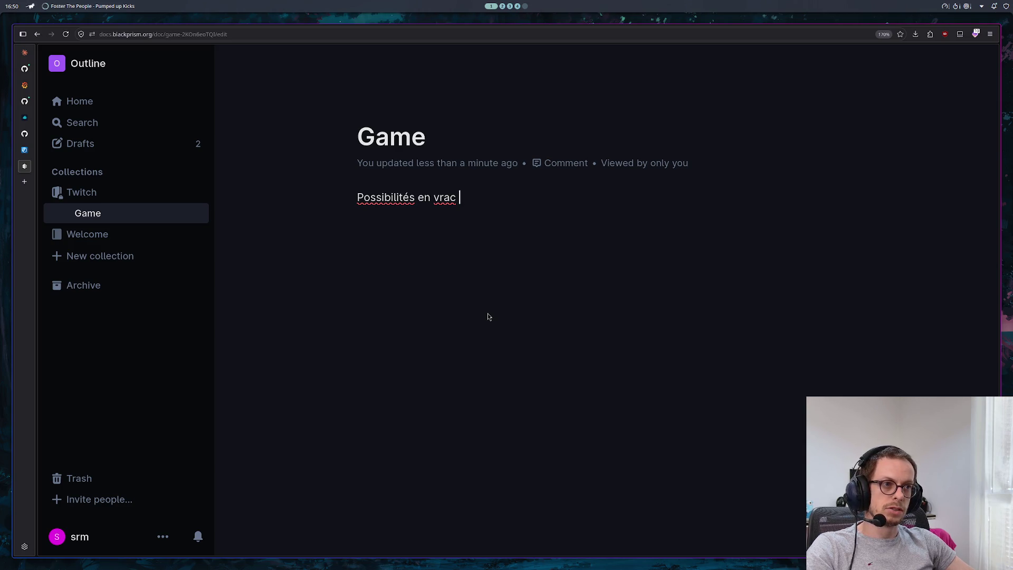
pyautogui.press('Return')
pyautogui.write('-')
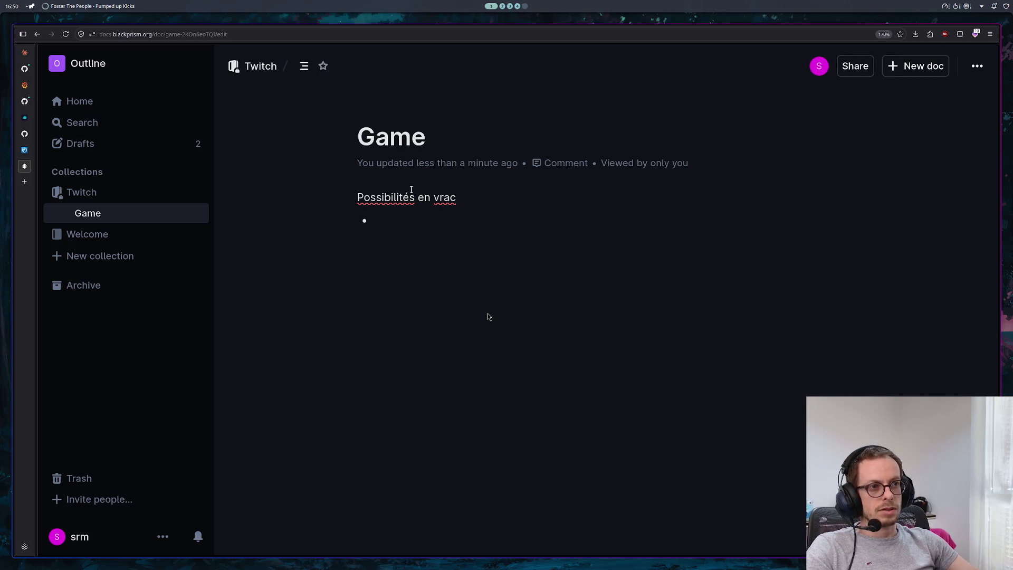
# Step: Enable French spell-checking from the word's context menu
pyautogui.rightClick(402, 198)
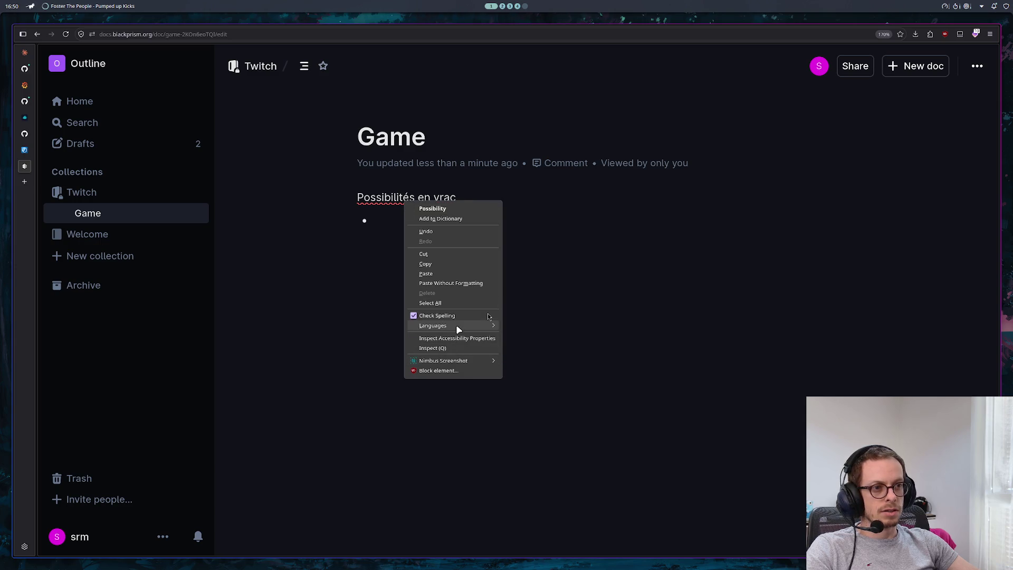
pyautogui.moveTo(456, 324)
pyautogui.click(509, 335)
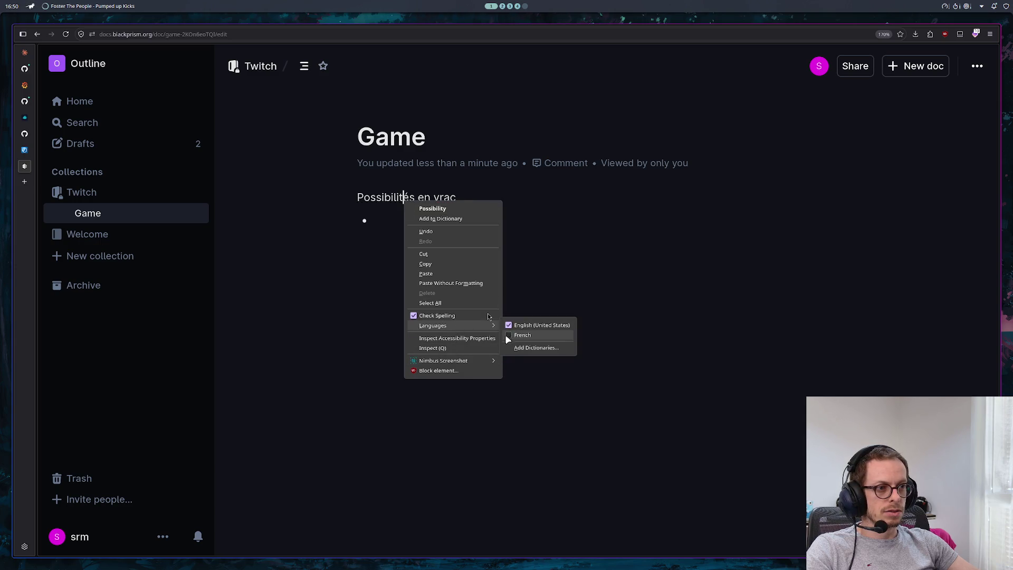
pyautogui.click(401, 214)
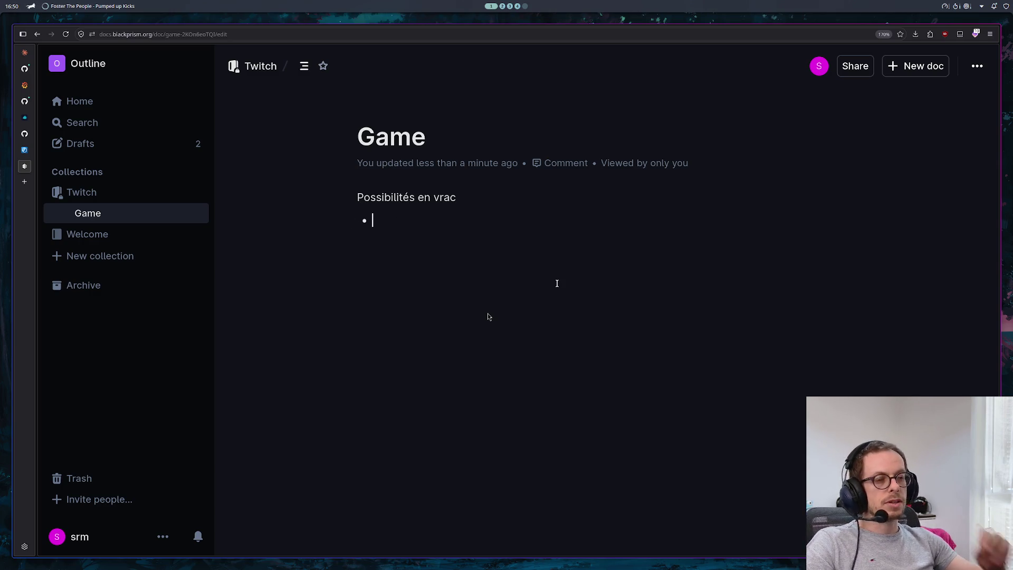
# Step: Add bullets IDLE, Intégré à Twitch and Multijoueur under 'Possibilités en vrac'
pyautogui.write('IDLE')
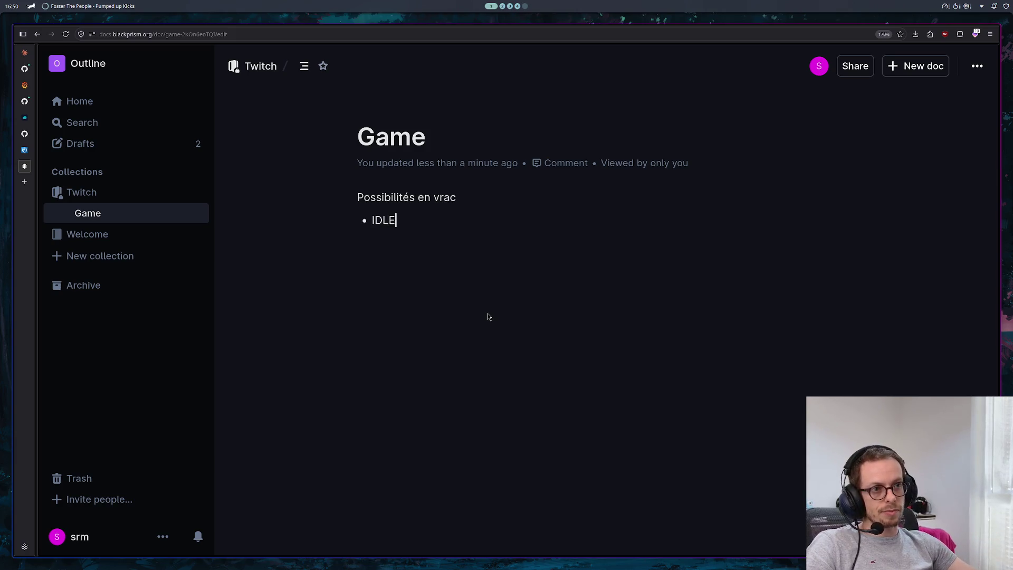
pyautogui.press('Return')
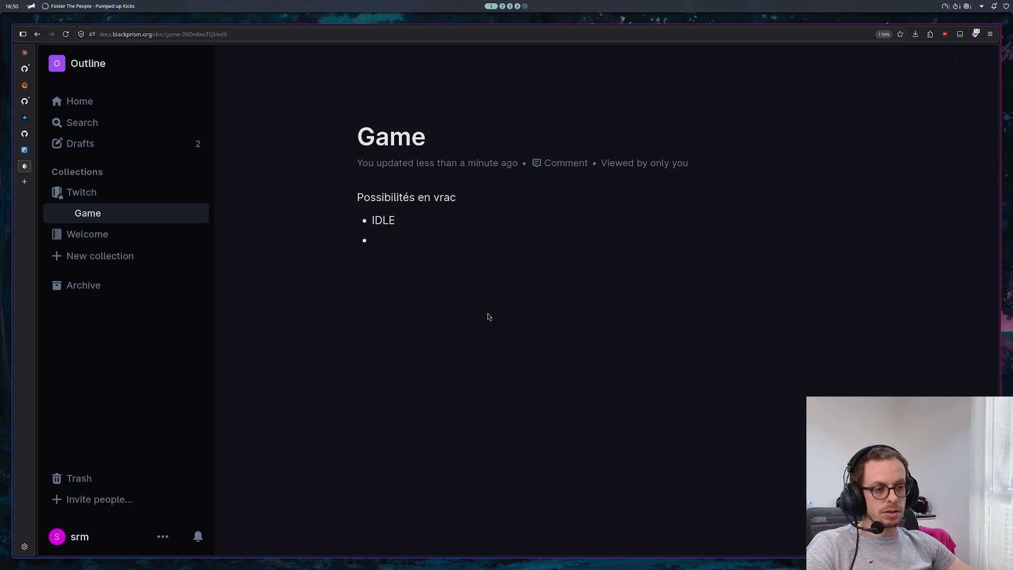
pyautogui.write('I')
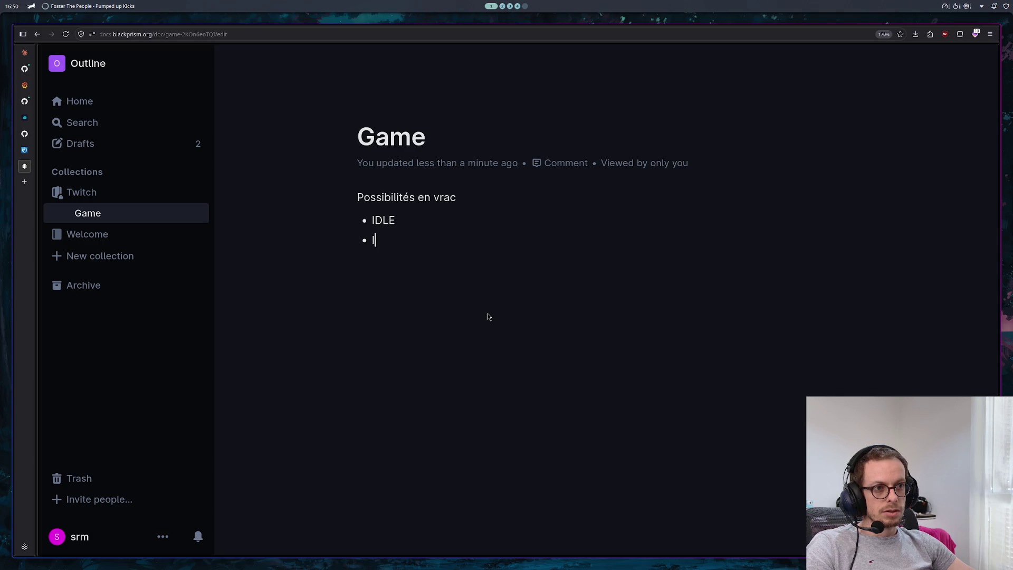
pyautogui.write('n')
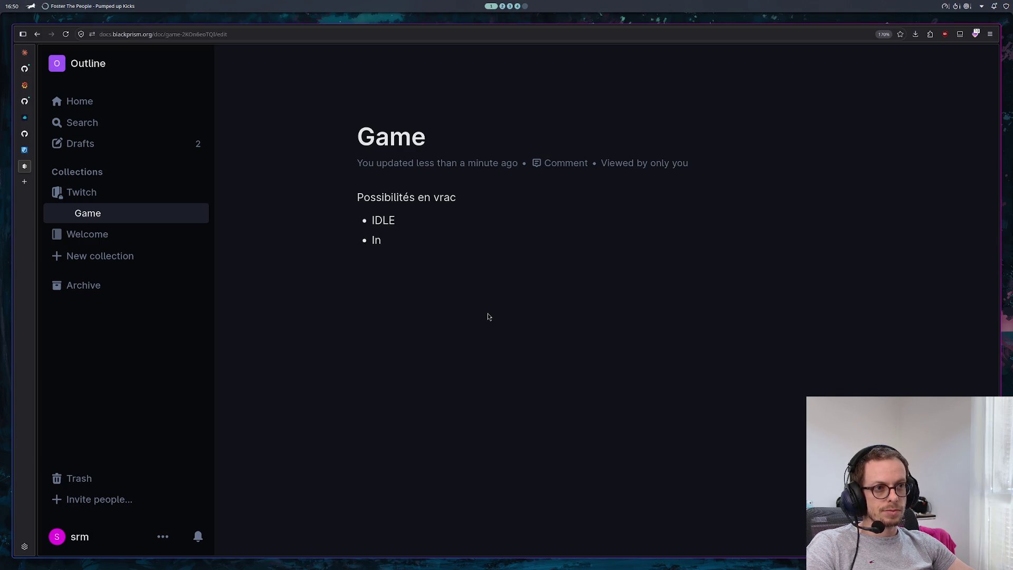
pyautogui.write('tégré à ')
pyautogui.write('Twitch')
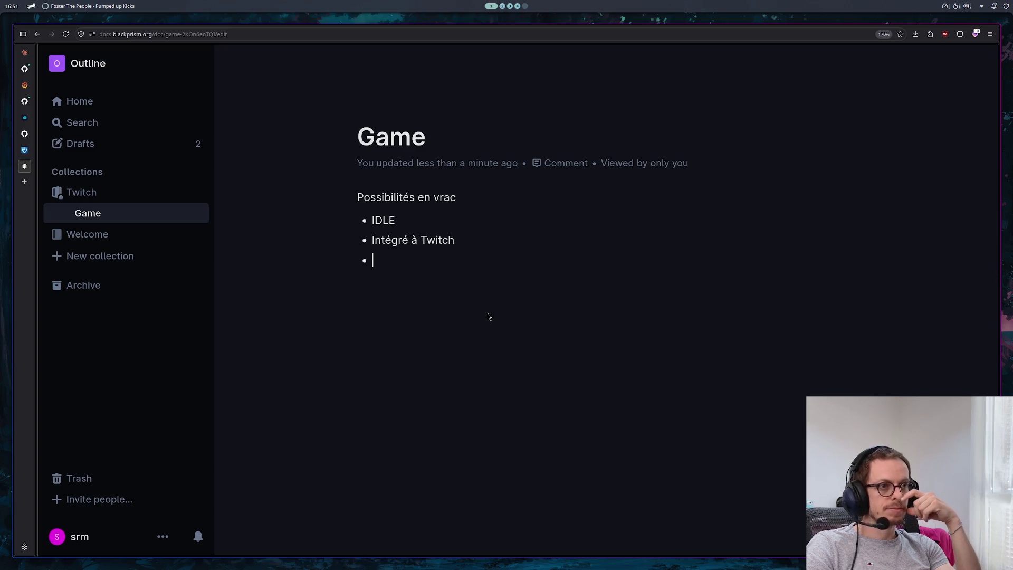
pyautogui.write('M')
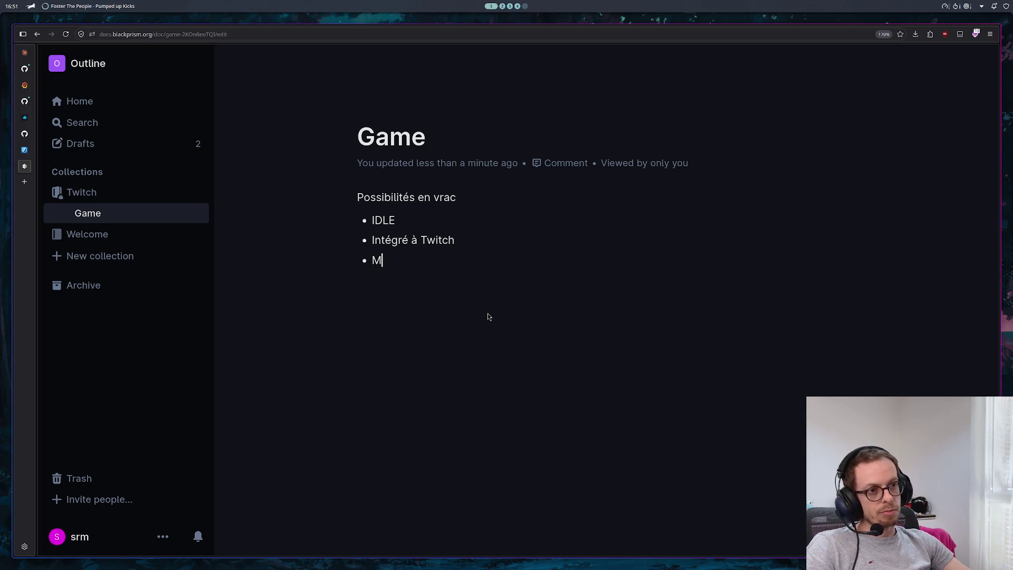
pyautogui.write('ultij')
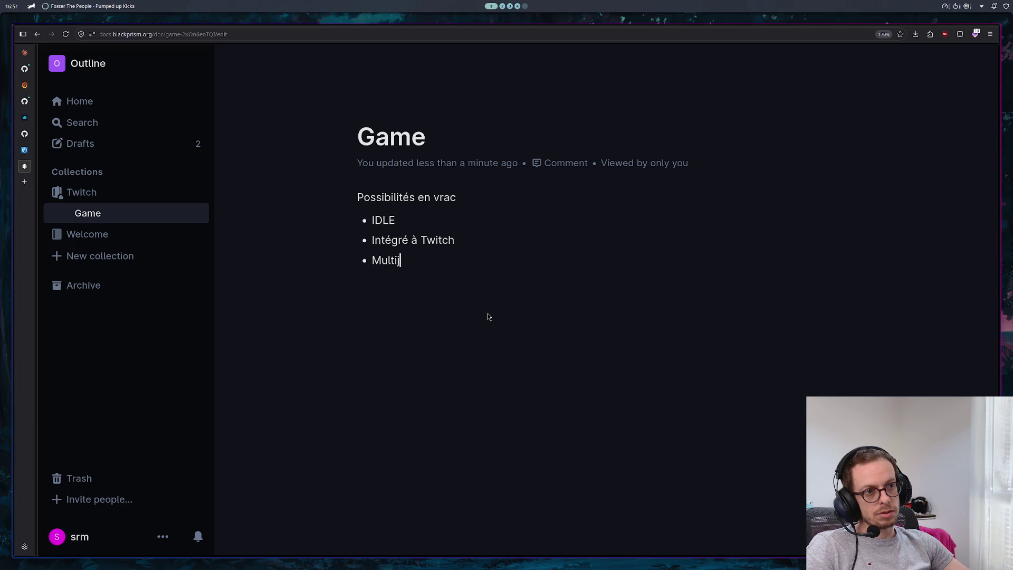
pyautogui.write('oueur')
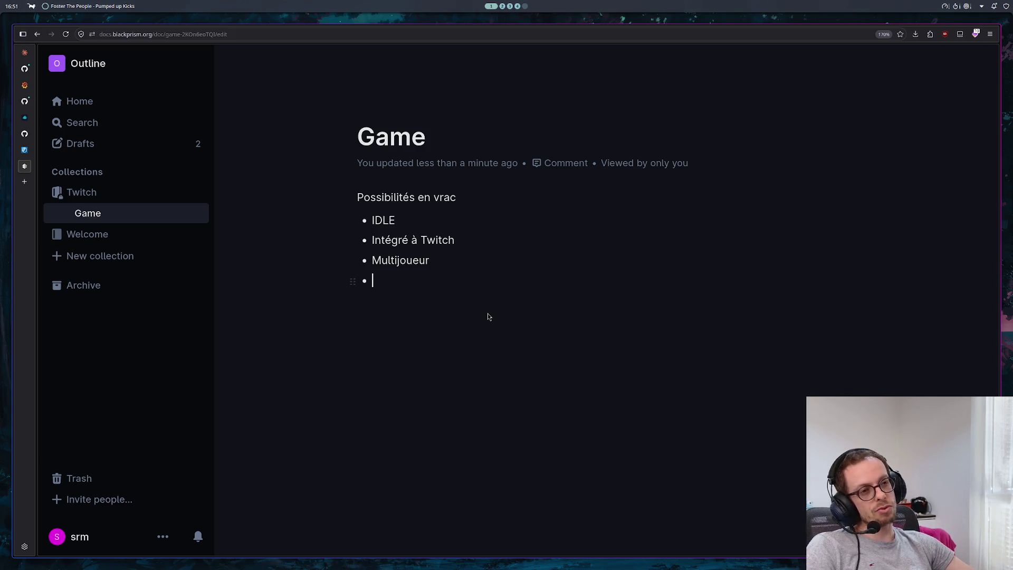
# Step: Add a 'Conquête de territoire' bullet below 'Jeu Web' in the Game list
pyautogui.write('Web')
pyautogui.press('BackSpace')
pyautogui.press('BackSpace')
pyautogui.press('BackSpace')
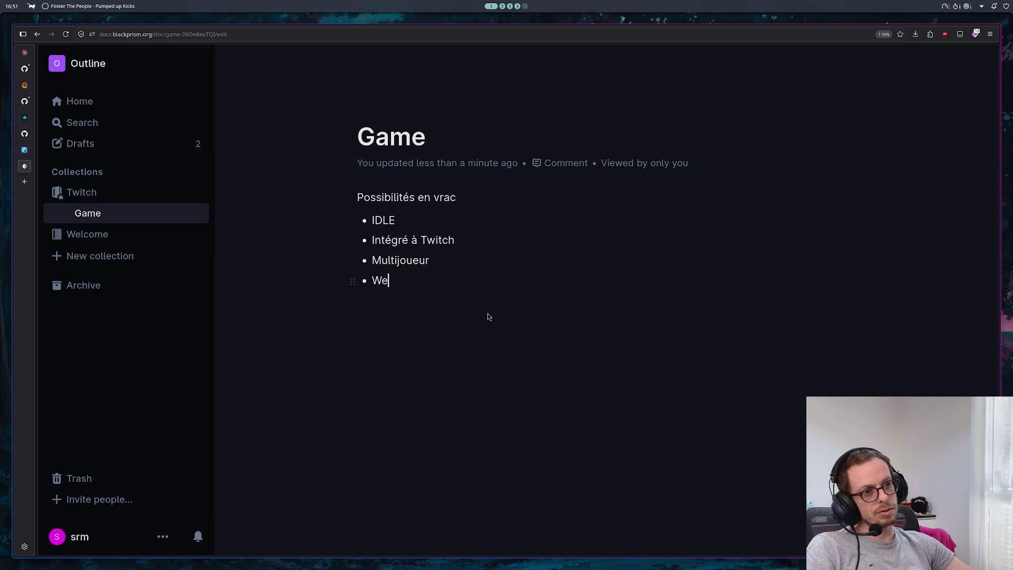
pyautogui.press('BackSpace')
pyautogui.write('- ')
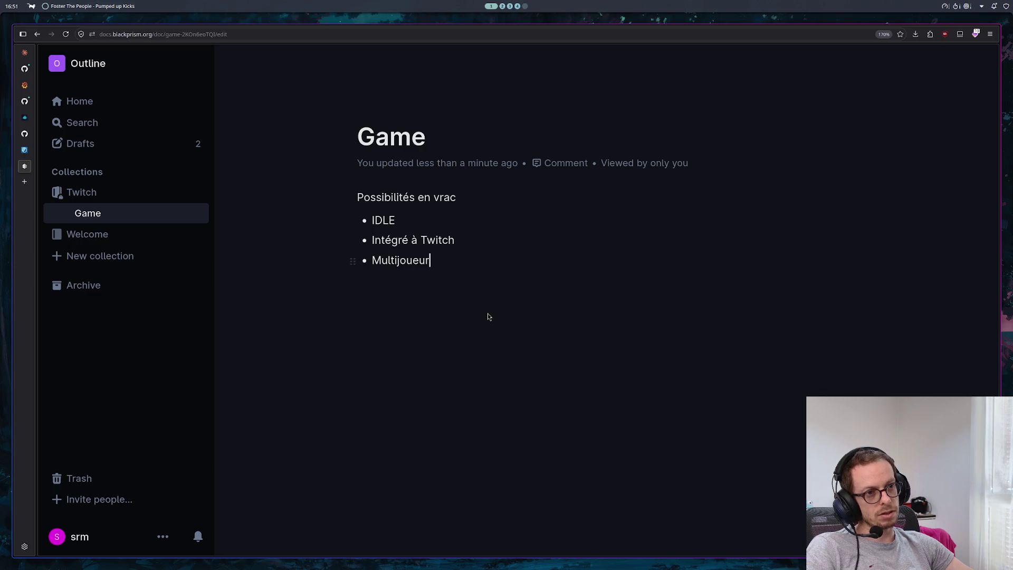
pyautogui.write('Jeu Web')
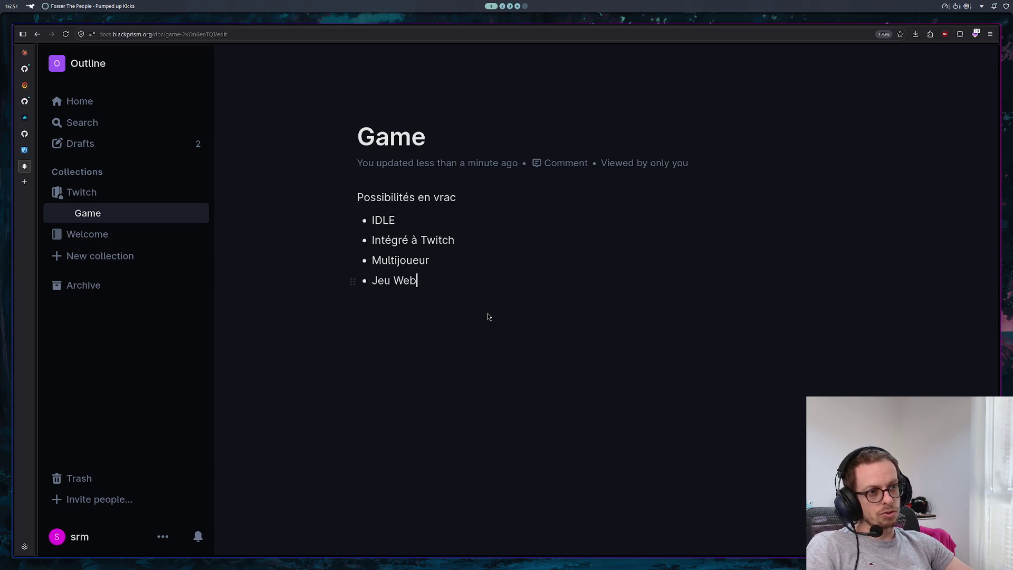
pyautogui.write('Con')
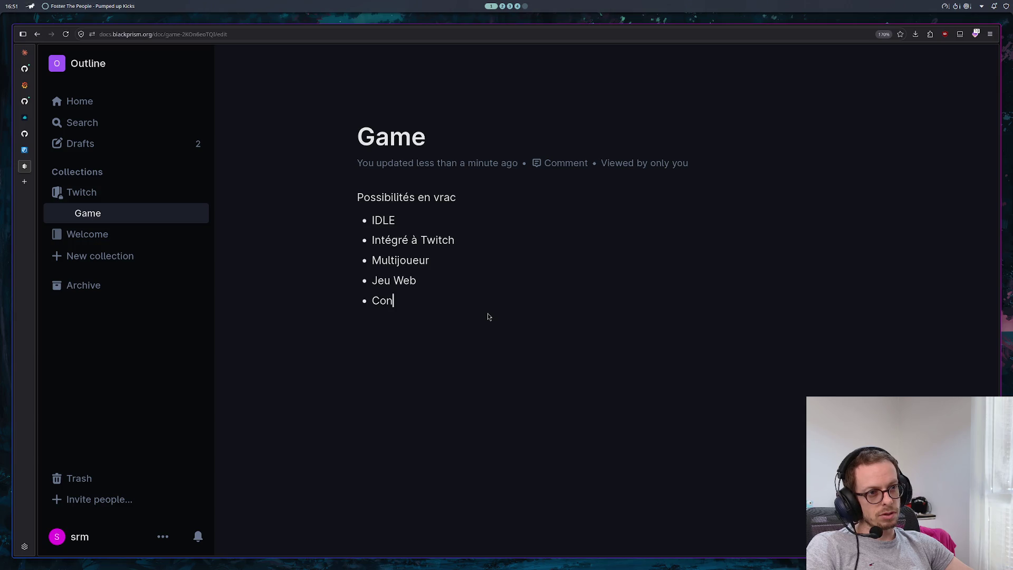
pyautogui.write('quête de t')
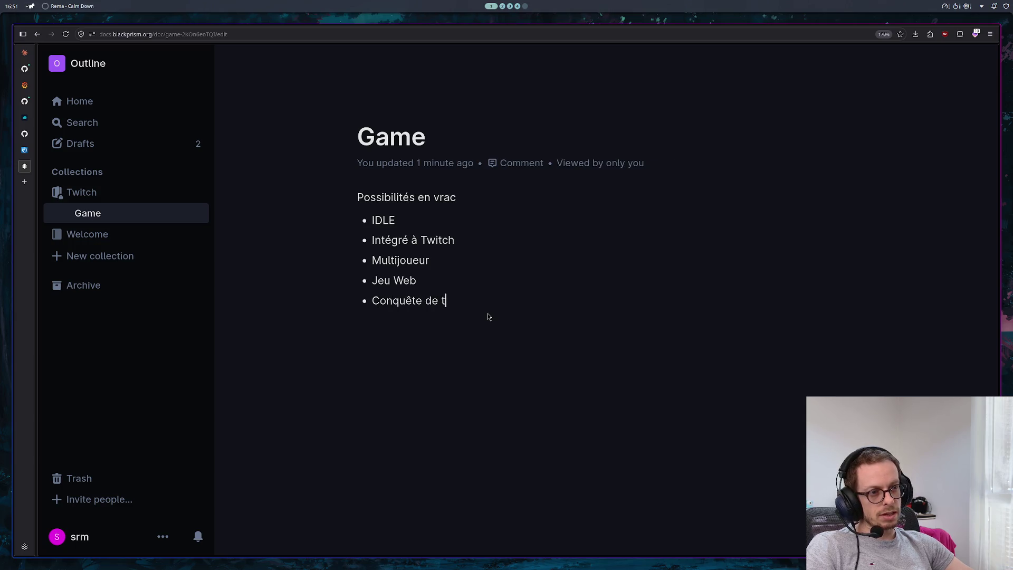
pyautogui.write('erritoire')
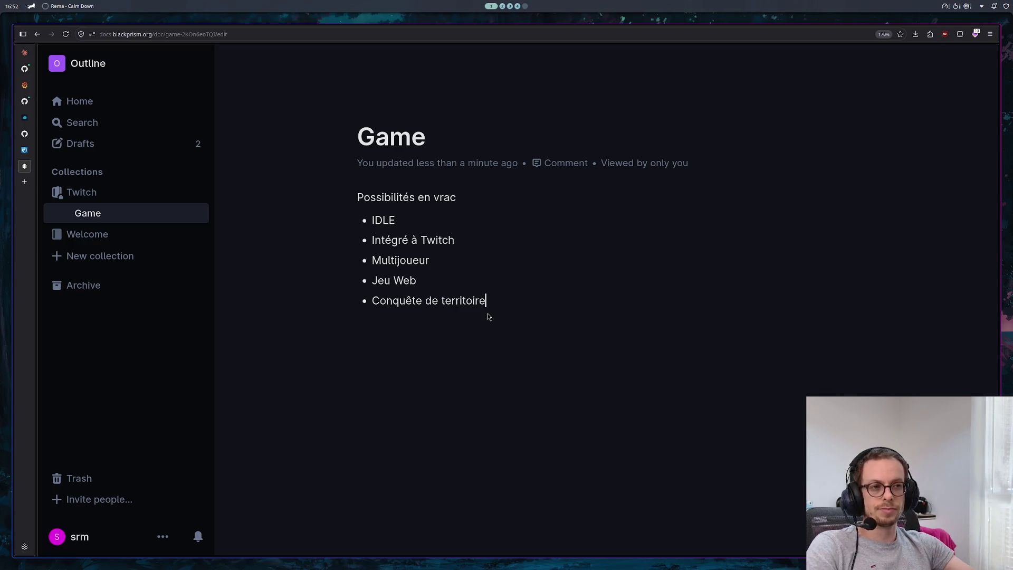
# Step: Add a final bullet 'Avec Ranking', replacing the first try 'Classé'
pyautogui.press('Return')
pyautogui.write('Classé')
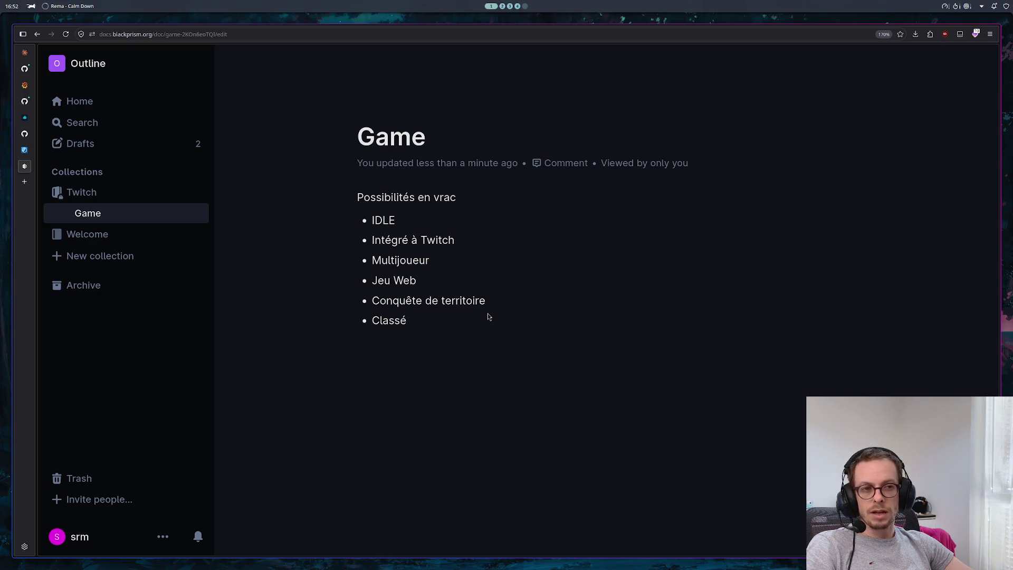
pyautogui.press('BackSpace')
pyautogui.press('BackSpace')
pyautogui.press('BackSpace')
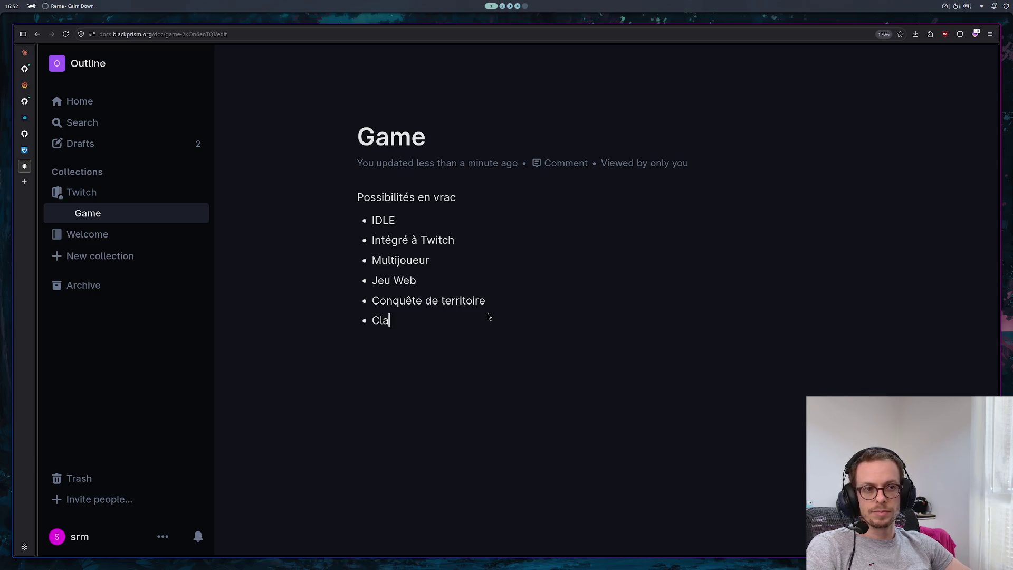
pyautogui.write('Avec N')
pyautogui.press('BackSpace')
pyautogui.press('BackSpace')
pyautogui.write('Ranking')
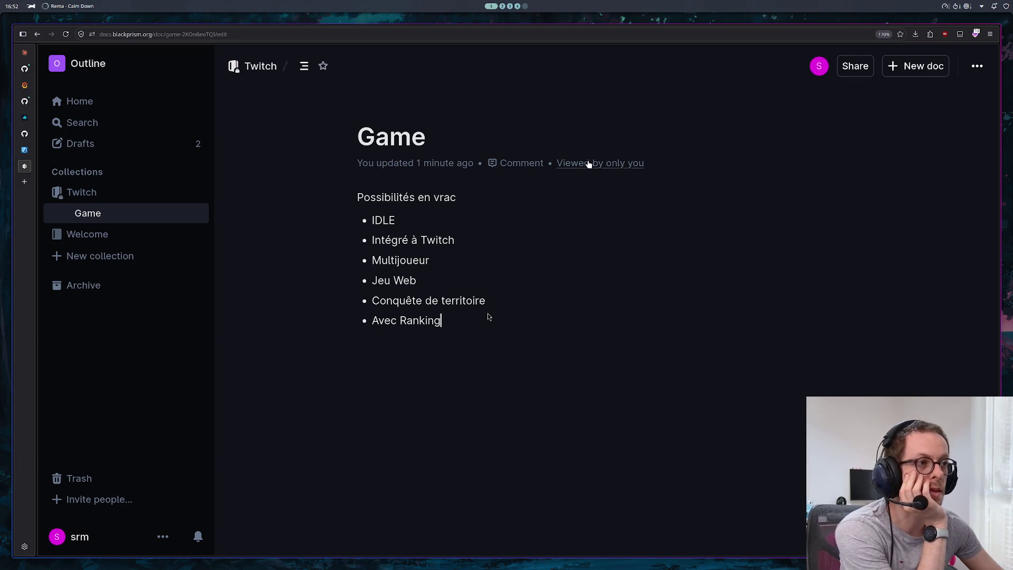
# Step: Open the comments panel and publish the Game document to the web
pyautogui.click(527, 165)
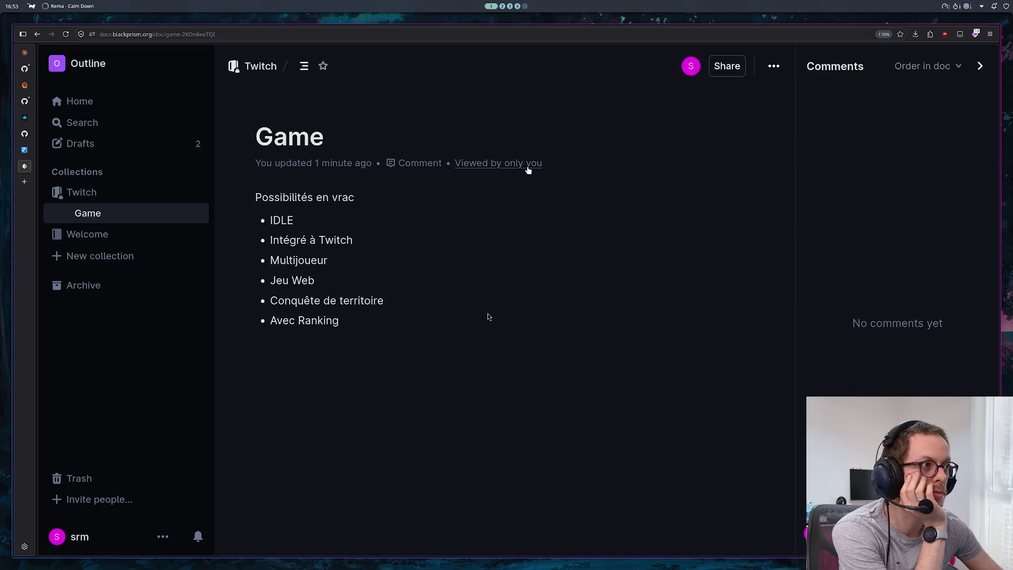
pyautogui.click(740, 70)
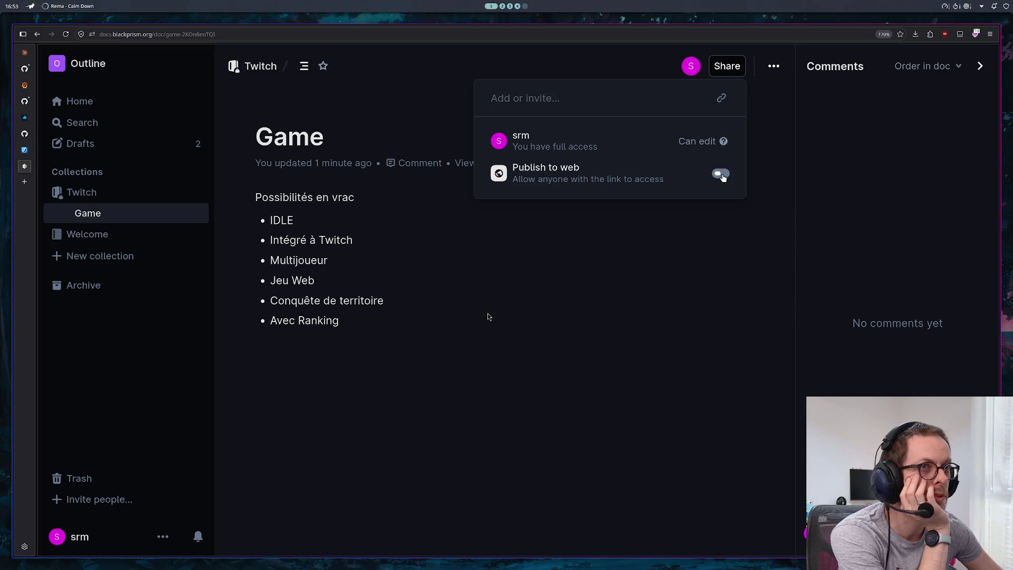
pyautogui.click(721, 174)
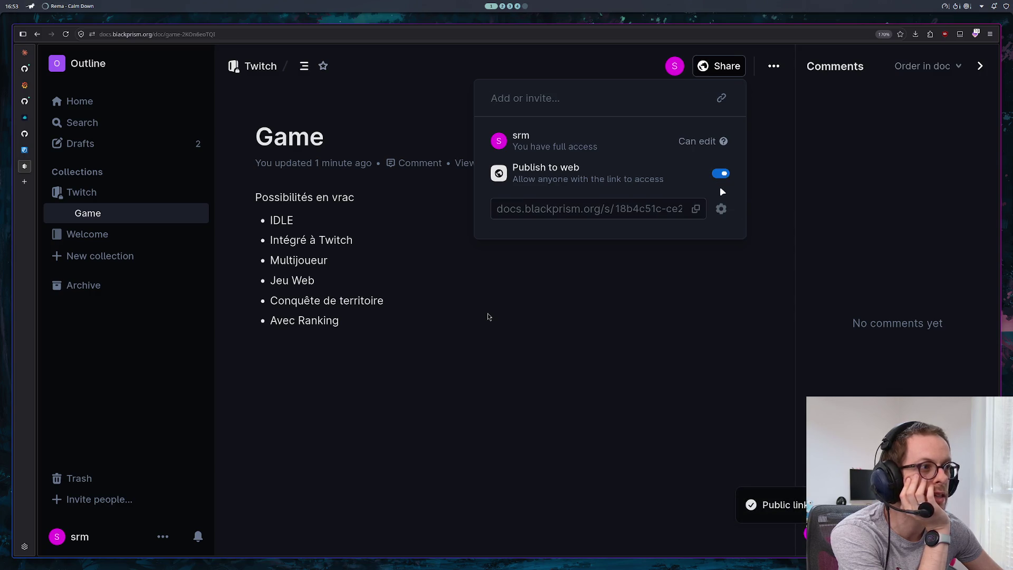
# Step: Set the published page's site name to 'S17N - Twitch' in Display settings
pyautogui.click(721, 209)
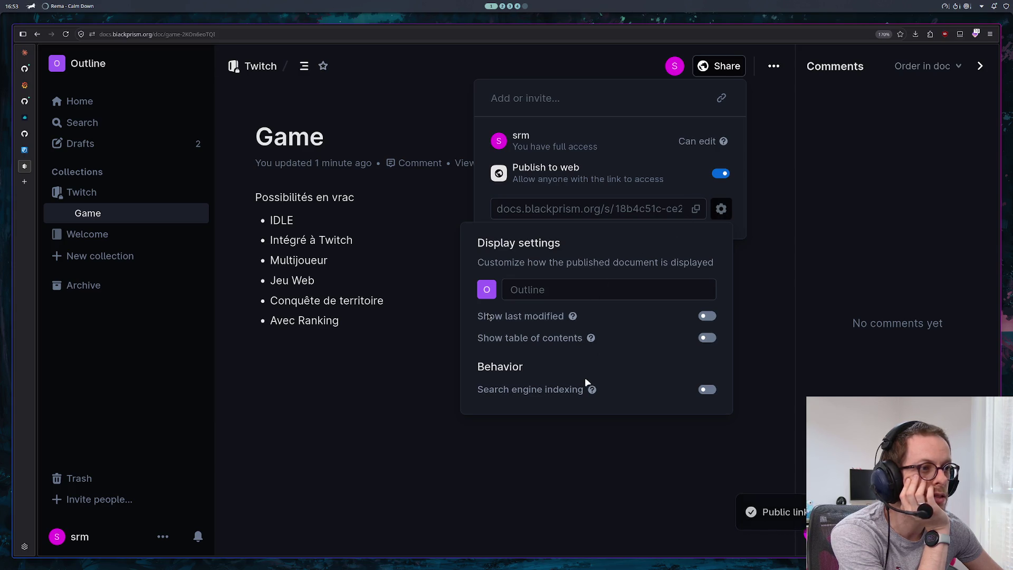
pyautogui.click(599, 288)
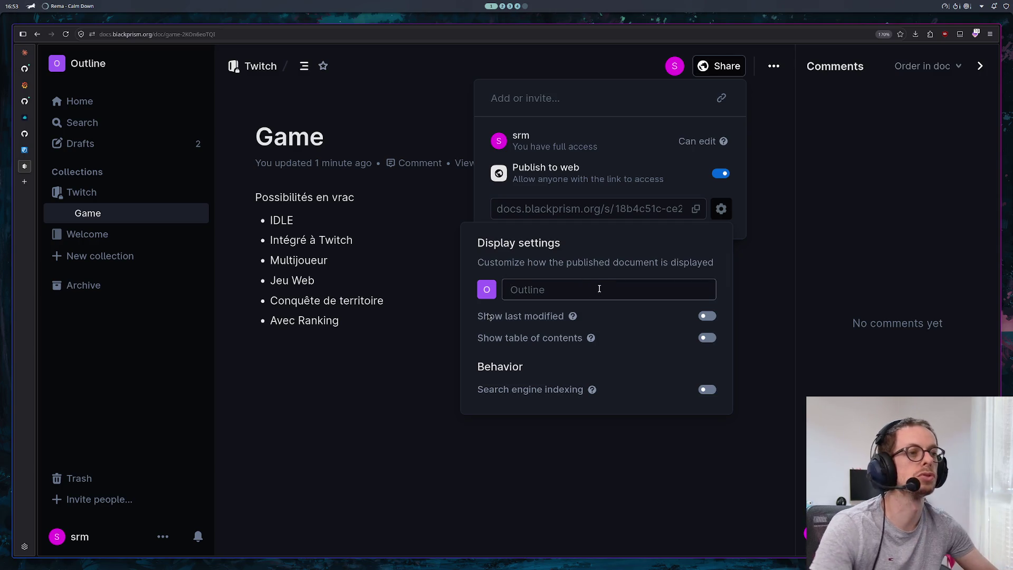
pyautogui.write('S17')
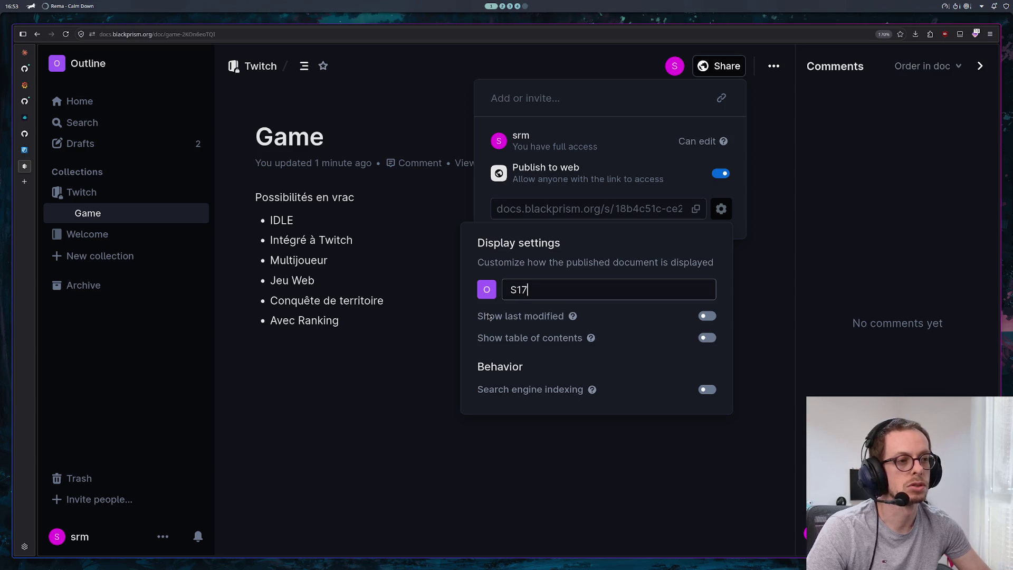
pyautogui.write('N - Twitch')
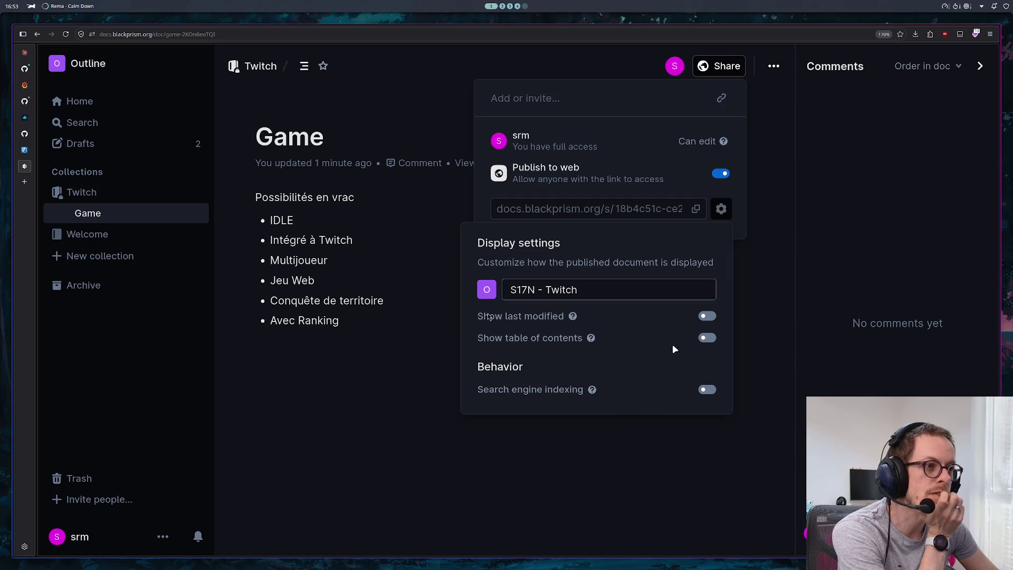
pyautogui.click(696, 210)
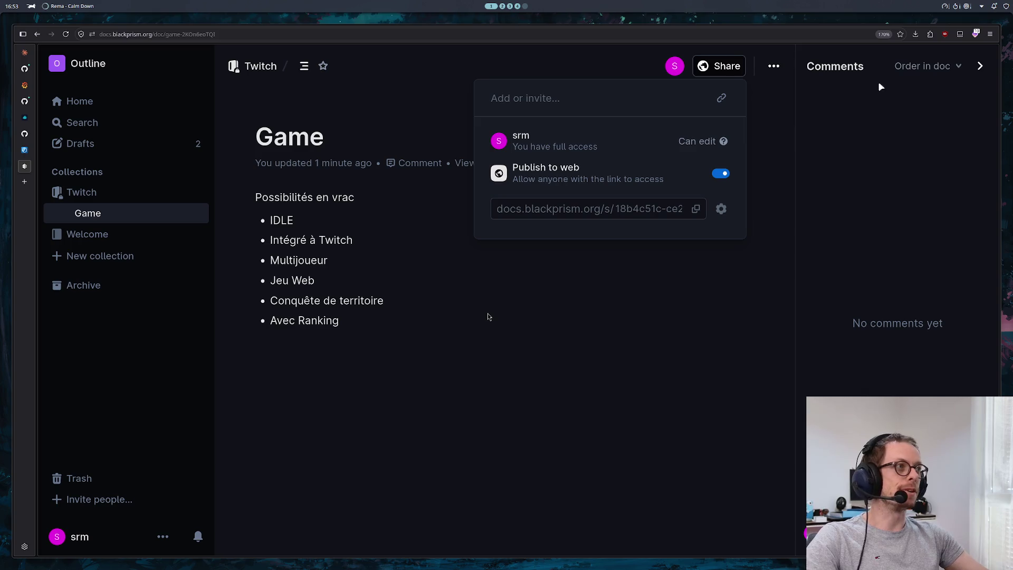
pyautogui.click(991, 33)
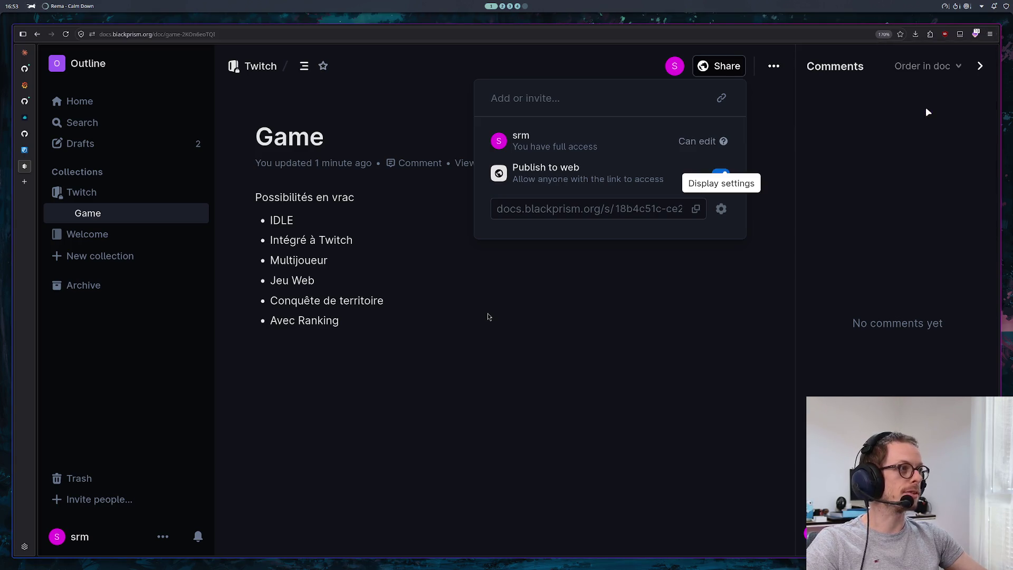
pyautogui.click(929, 104)
pyautogui.write('https://docs.blackprism.org/s/18b4c51c-ce22-4963-a9ad-505e6fa865a9')
pyautogui.press('Return')
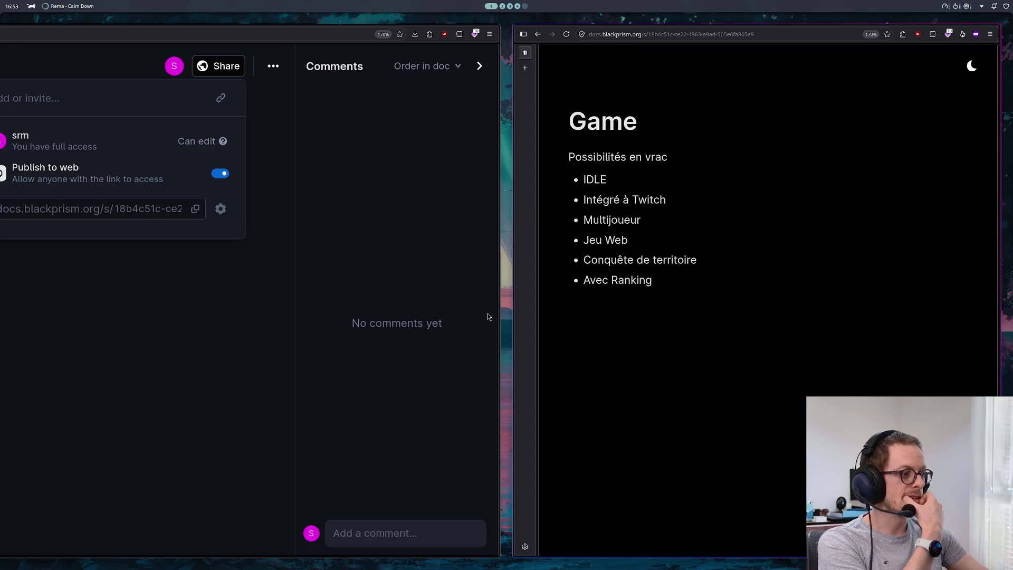
pyautogui.click(971, 66)
pyautogui.click(971, 66)
pyautogui.click(575, 549)
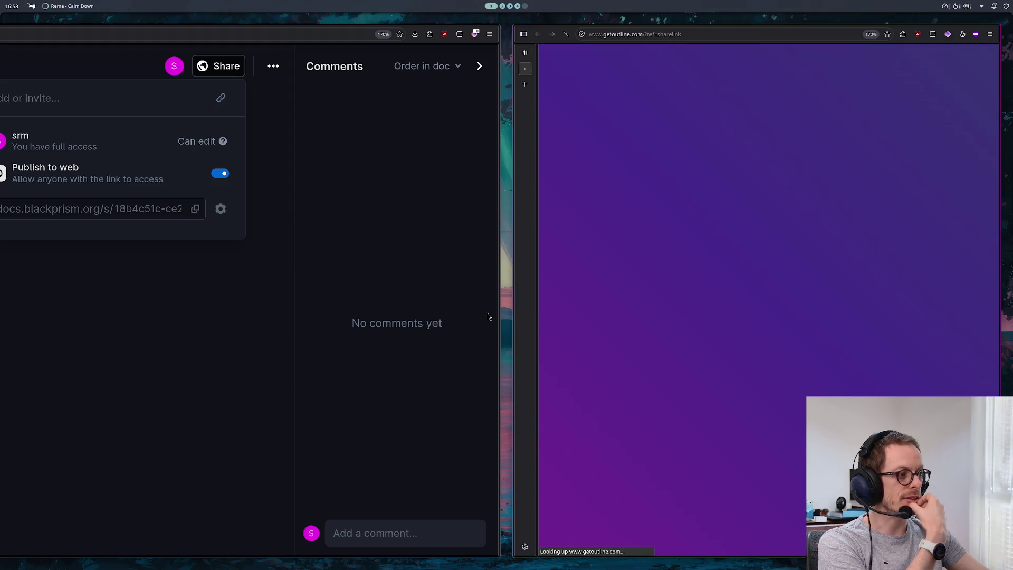
pyautogui.middleClick(522, 67)
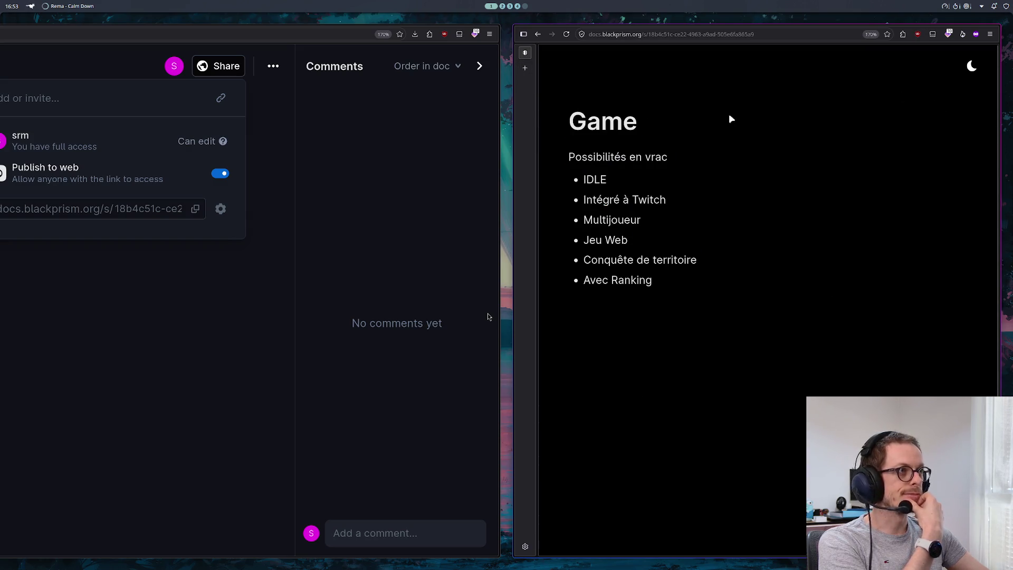
pyautogui.middleClick(524, 51)
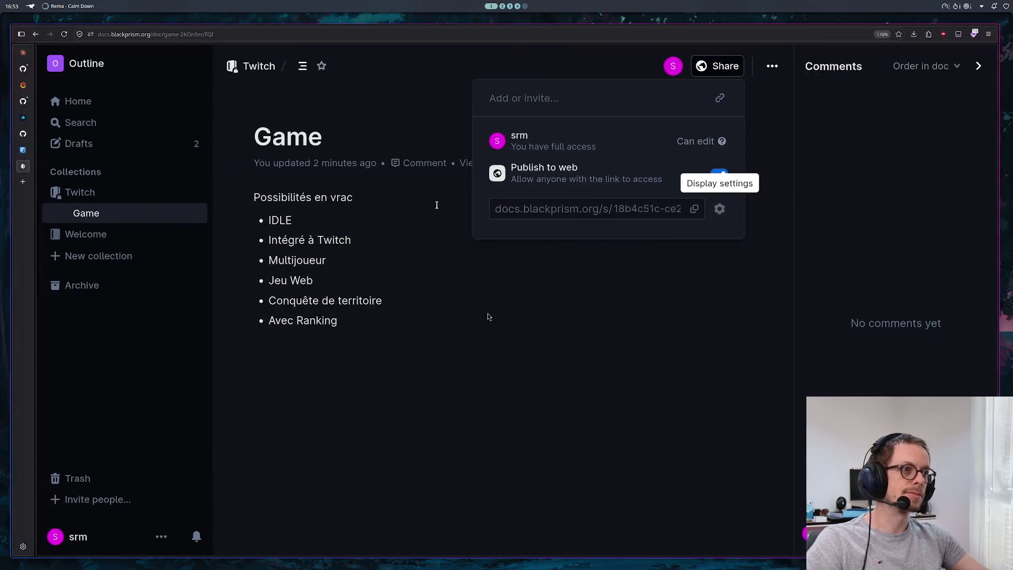
pyautogui.moveTo(724, 141)
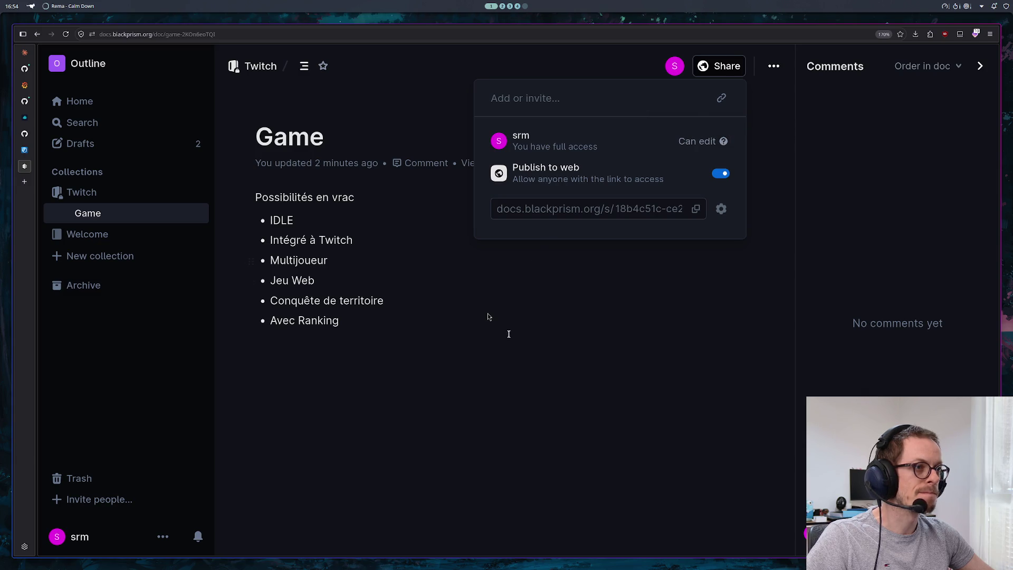
# Step: Close sharing, set workspace invitees to Viewer, then dismiss the invite dialog unsent
pyautogui.click(437, 325)
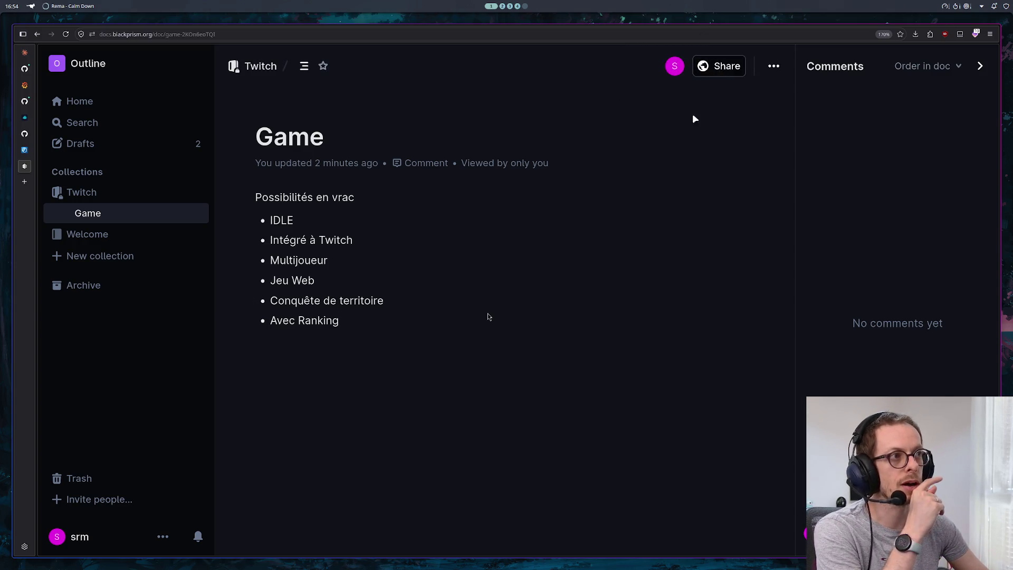
pyautogui.click(89, 499)
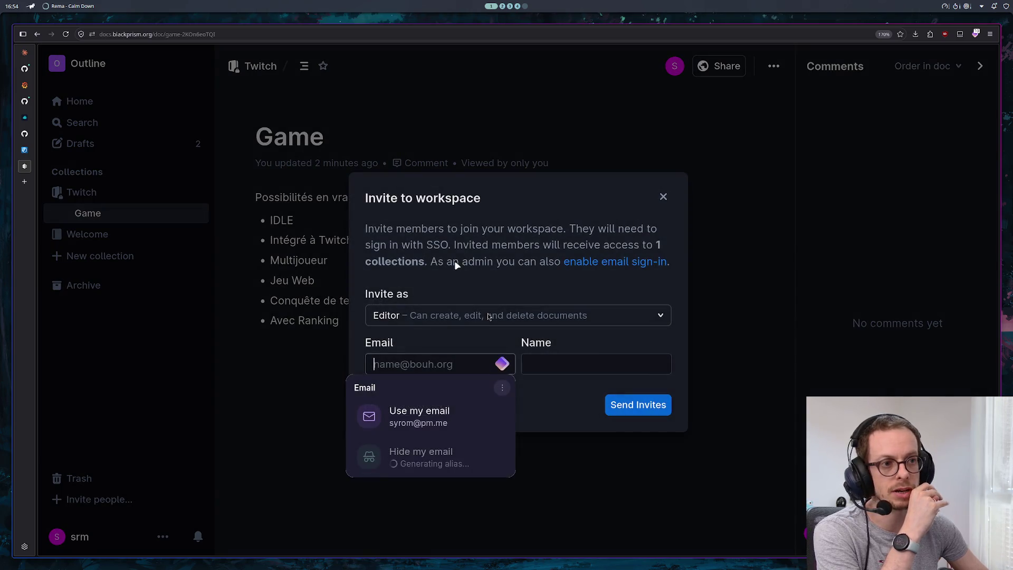
pyautogui.click(554, 416)
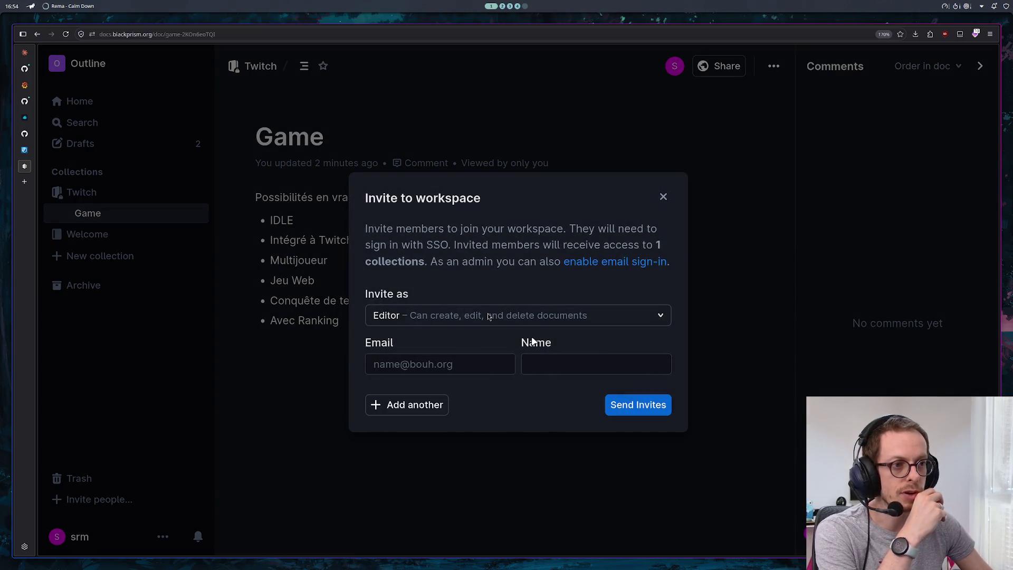
pyautogui.click(527, 314)
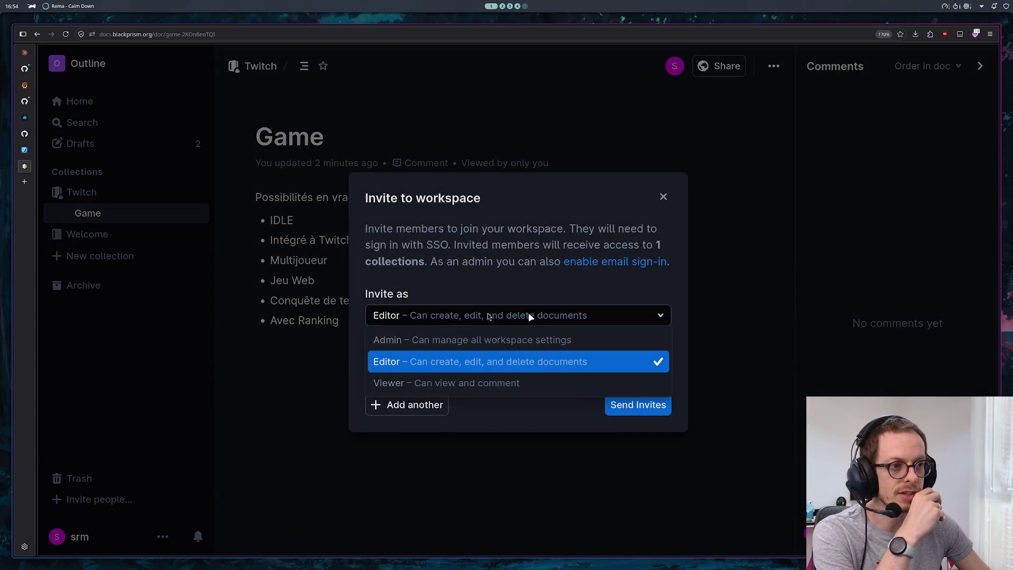
pyautogui.click(481, 383)
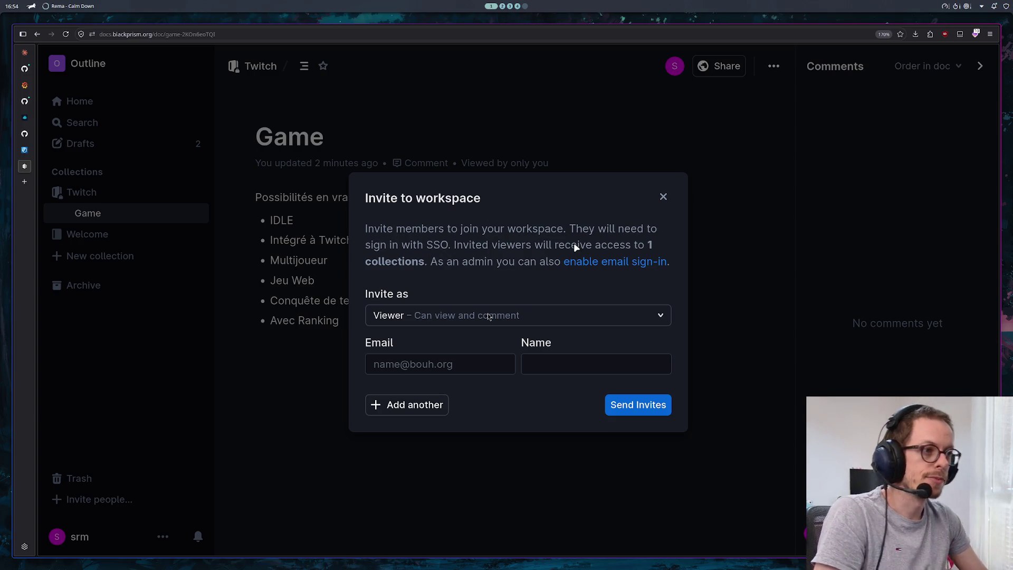
pyautogui.click(663, 196)
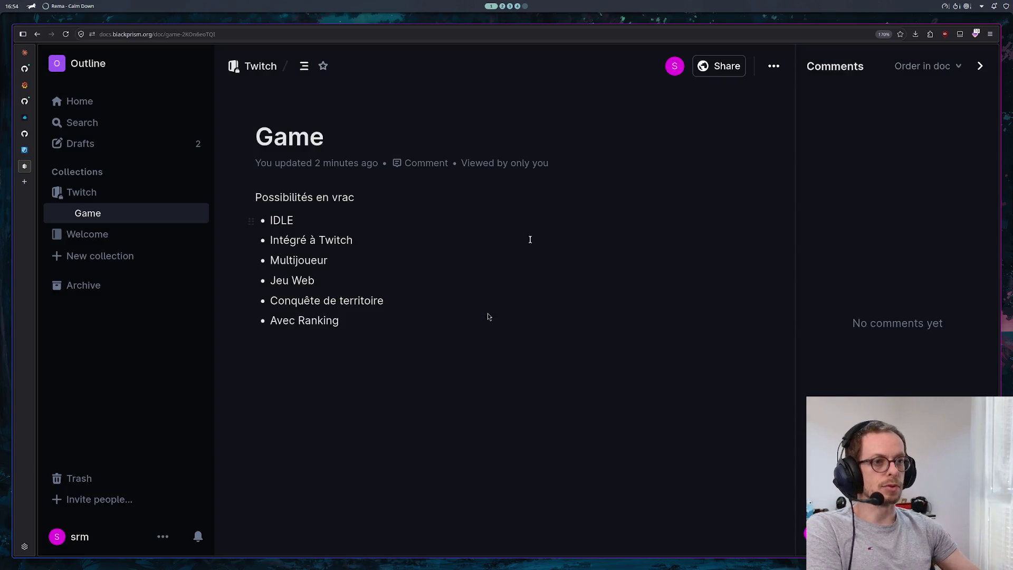
# Step: Select the Game list and its heading, then start a new Claude conversation
pyautogui.click(336, 368)
pyautogui.click(358, 317)
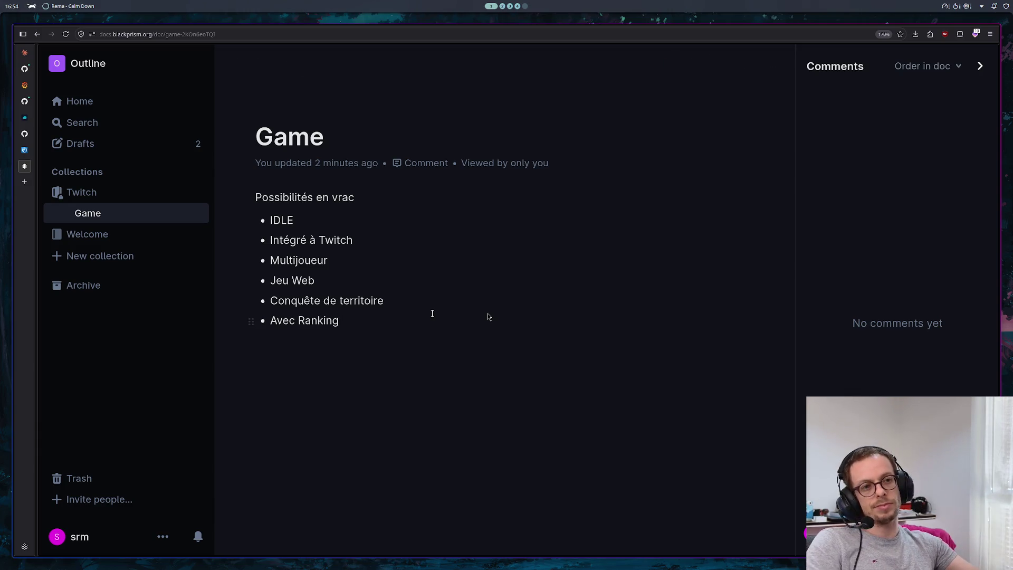
pyautogui.moveTo(355, 323); pyautogui.dragTo(251, 193)
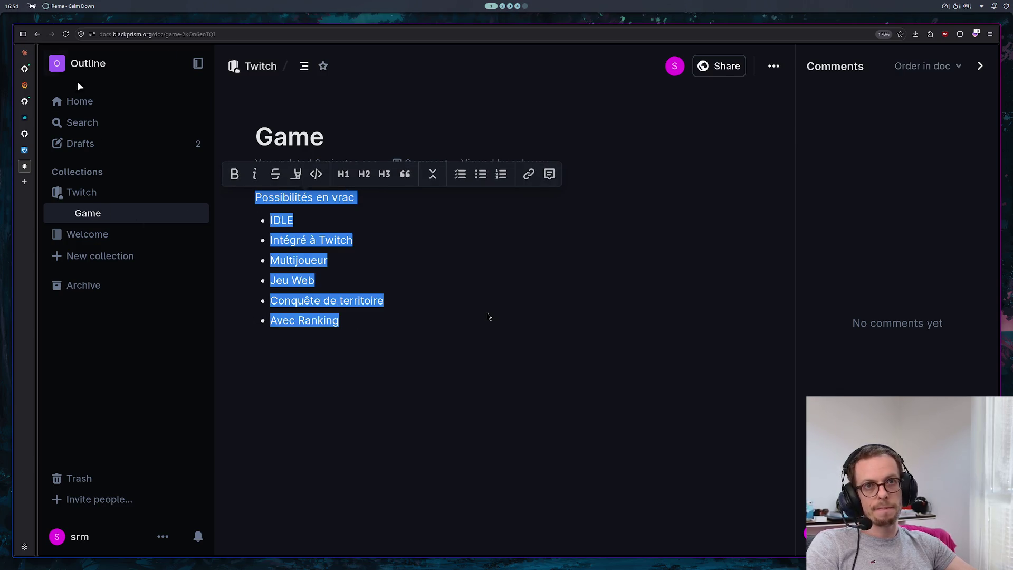
pyautogui.click(25, 53)
pyautogui.click(94, 82)
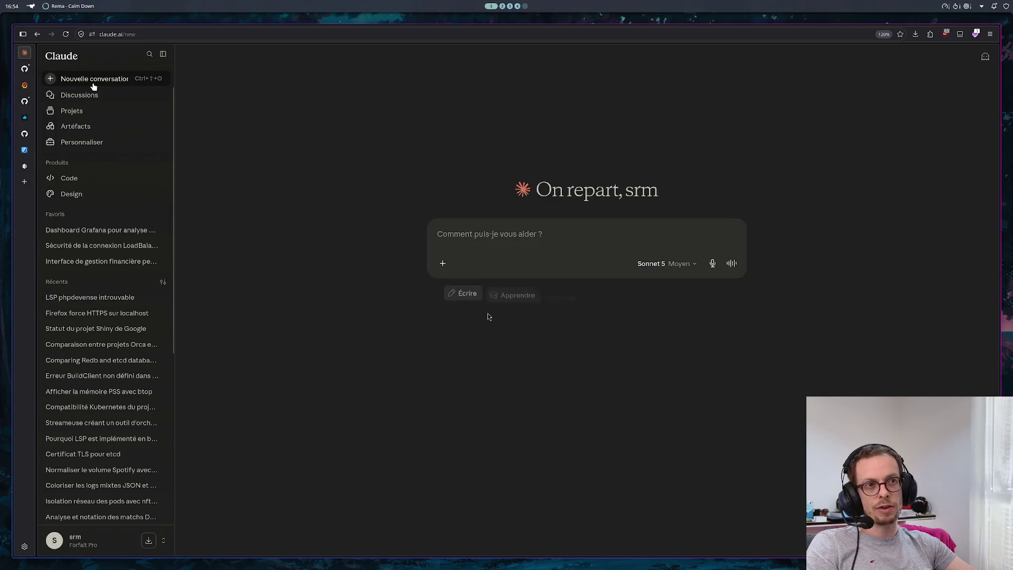
# Step: Choose Fable 5 and type the opening line 'je veux créer un petit jeu sans prétention'
pyautogui.click(671, 263)
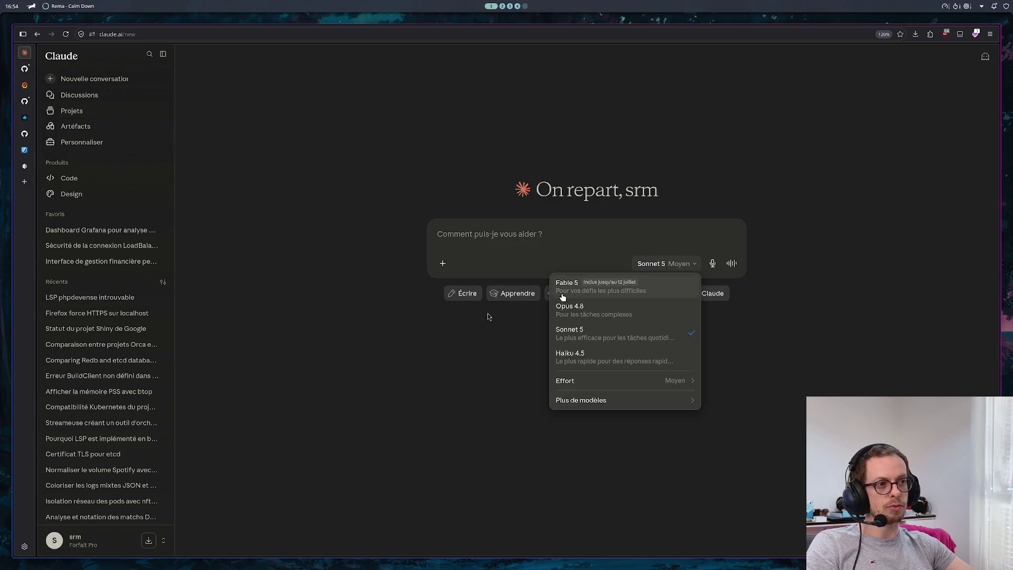
pyautogui.click(592, 289)
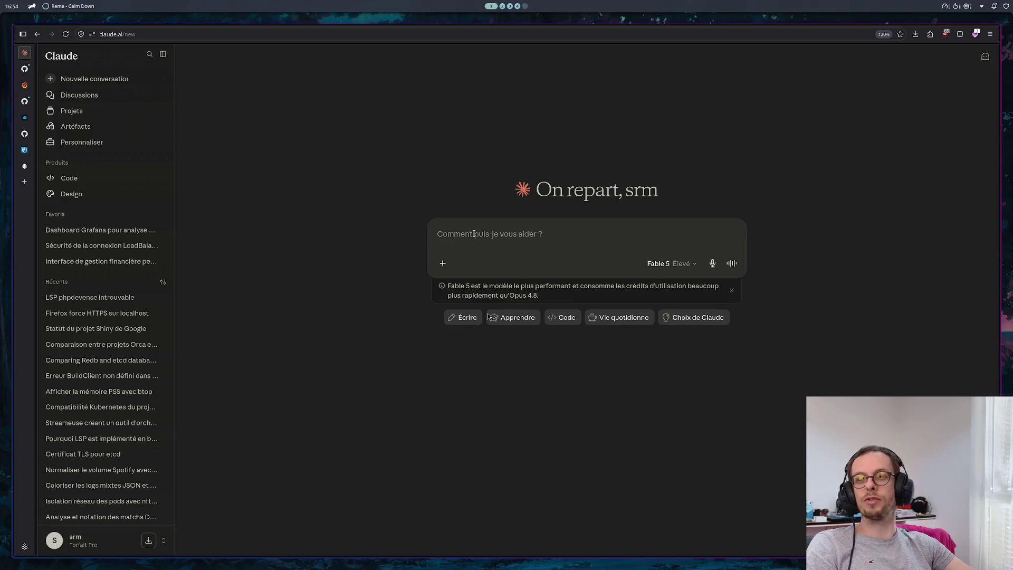
pyautogui.write('je v')
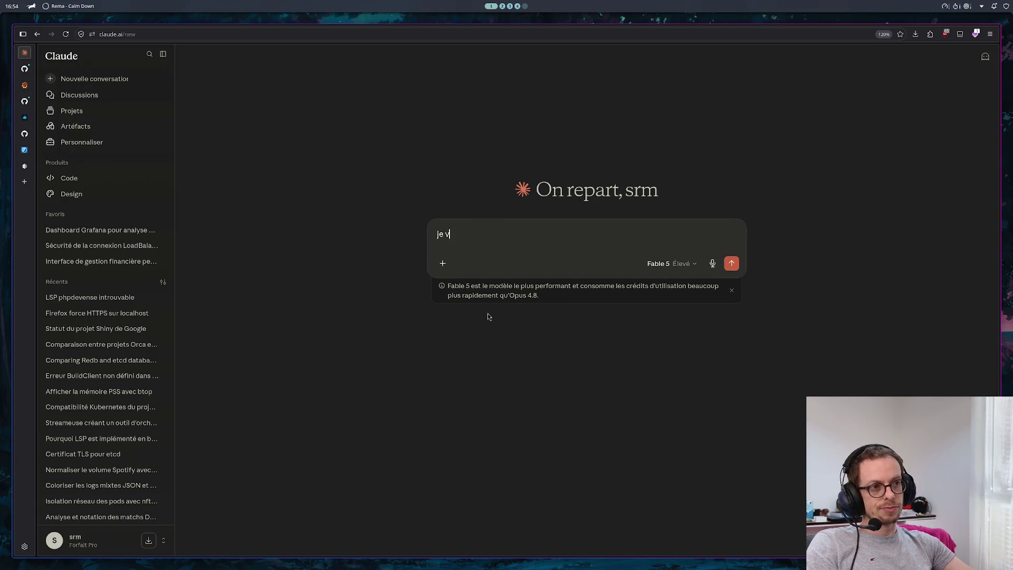
pyautogui.write('eux créer un p')
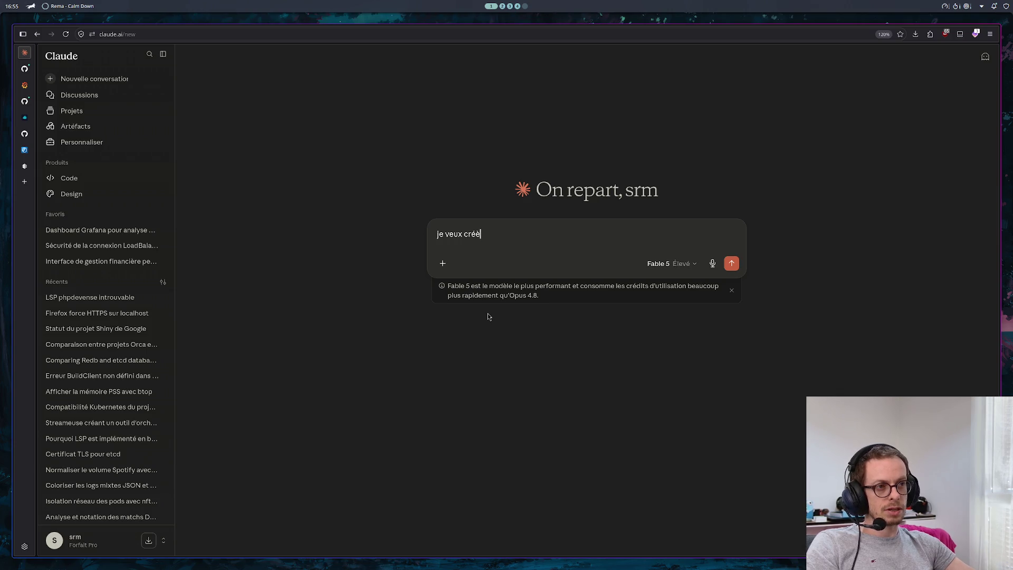
pyautogui.write('etit jeu sna')
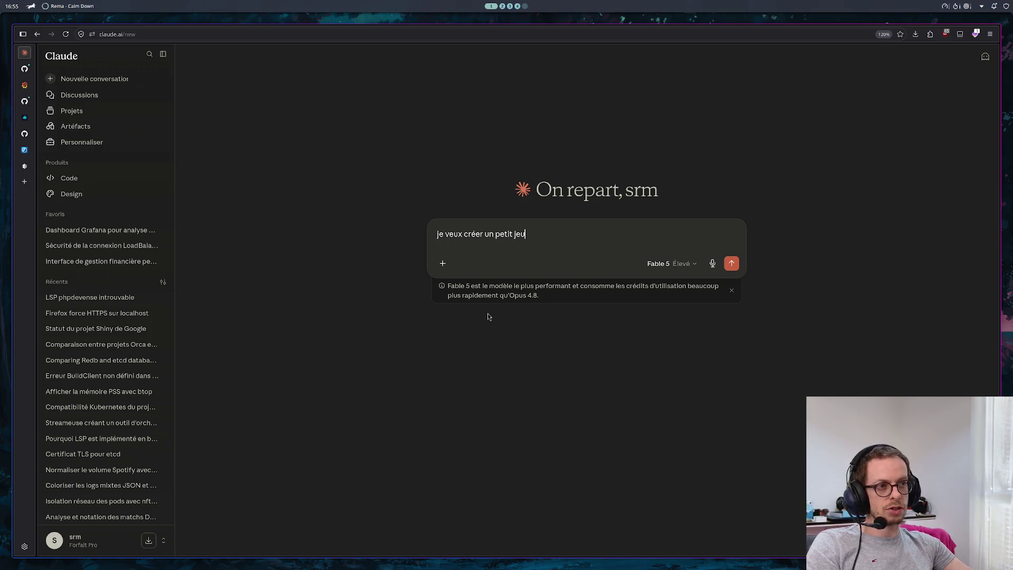
pyautogui.press('BackSpace')
pyautogui.press('BackSpace')
pyautogui.write('ans pr')
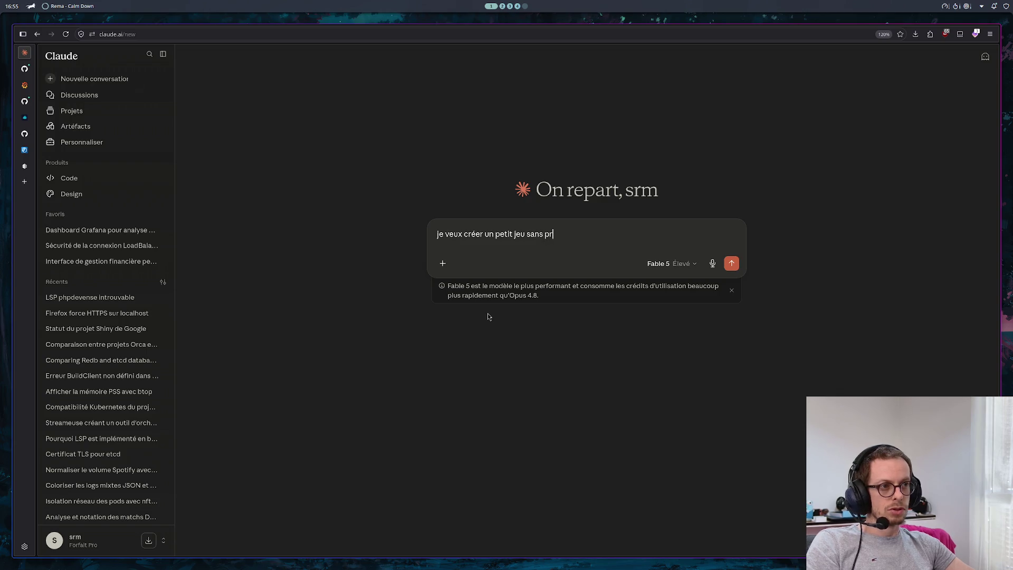
pyautogui.write('étention')
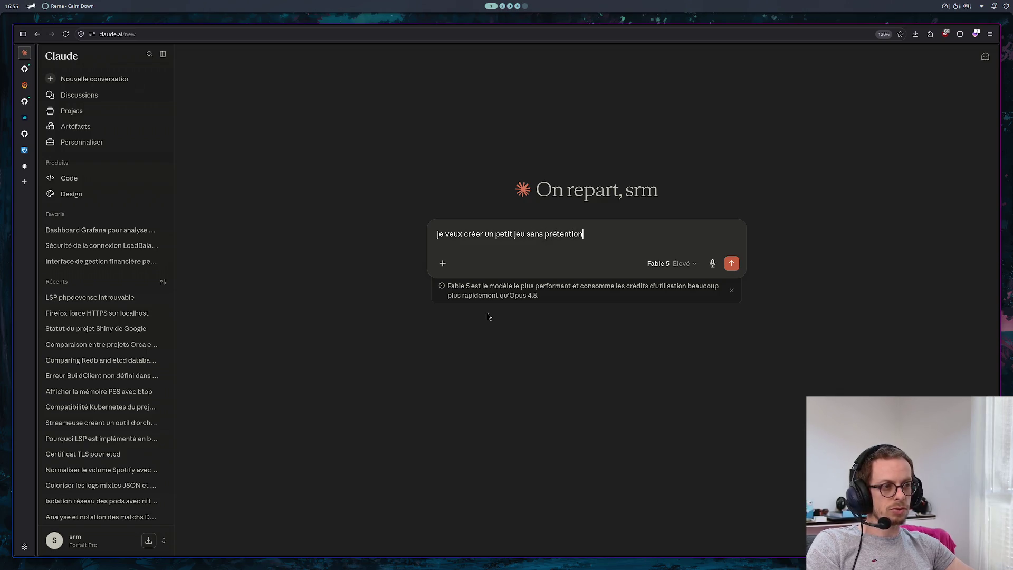
pyautogui.hotkey('shift', 'Return')
# Step: Describe the earlier interactive Twitch game where players send commands via chat
pyautogui.write("j'ai déjà par exemple créer ")
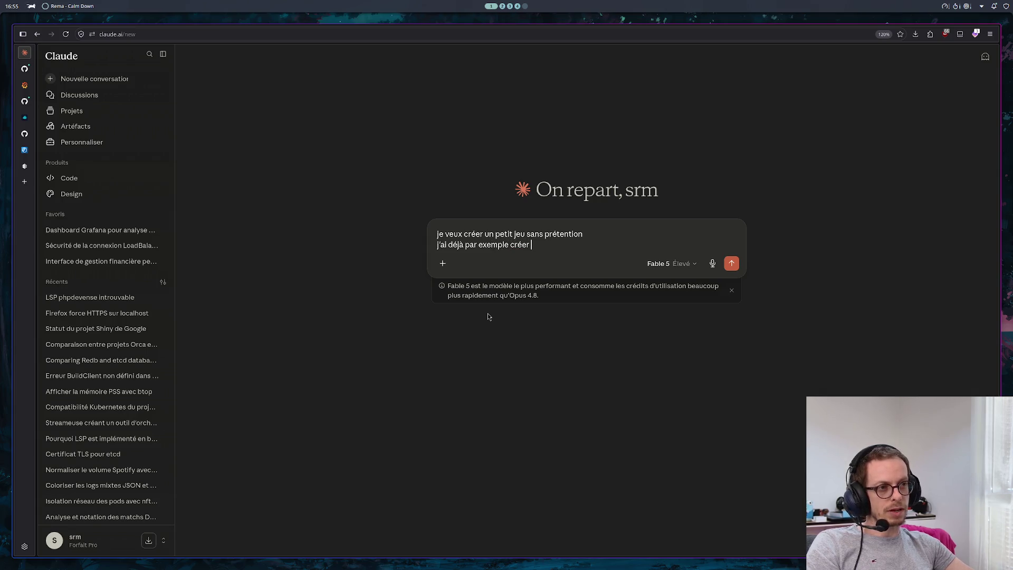
pyautogui.write('un j')
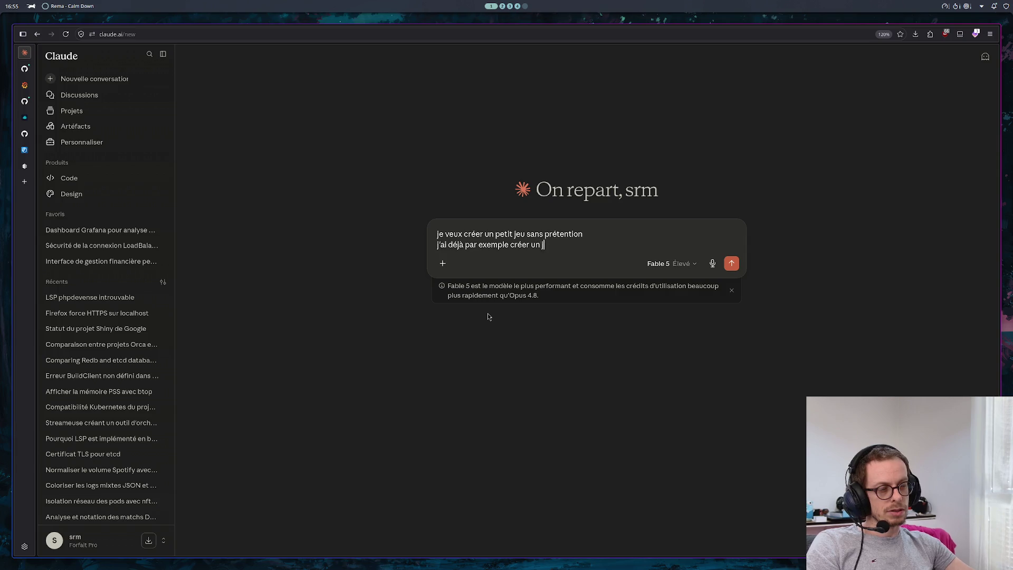
pyautogui.write('eu intera')
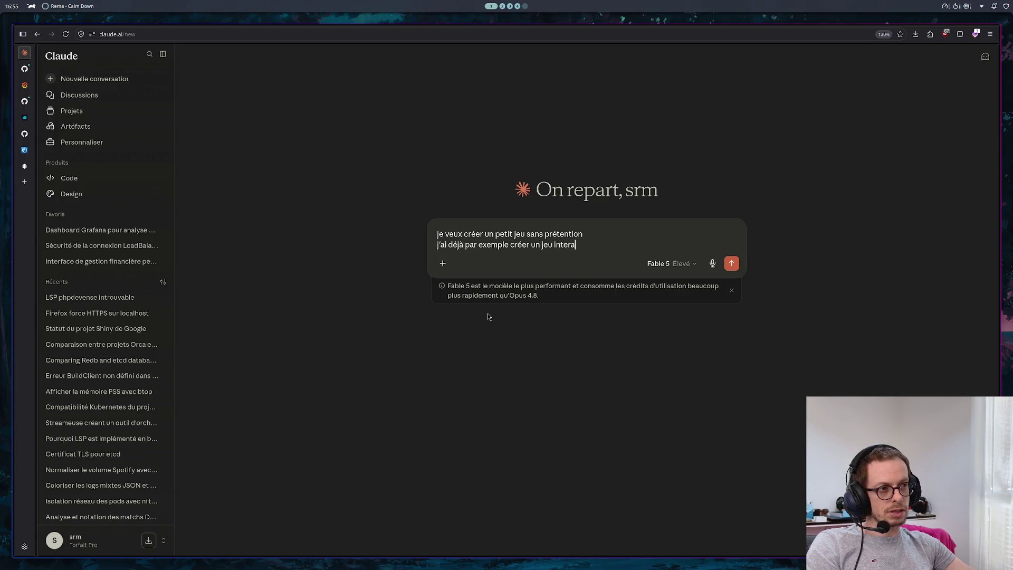
pyautogui.write('ctif Twitcg')
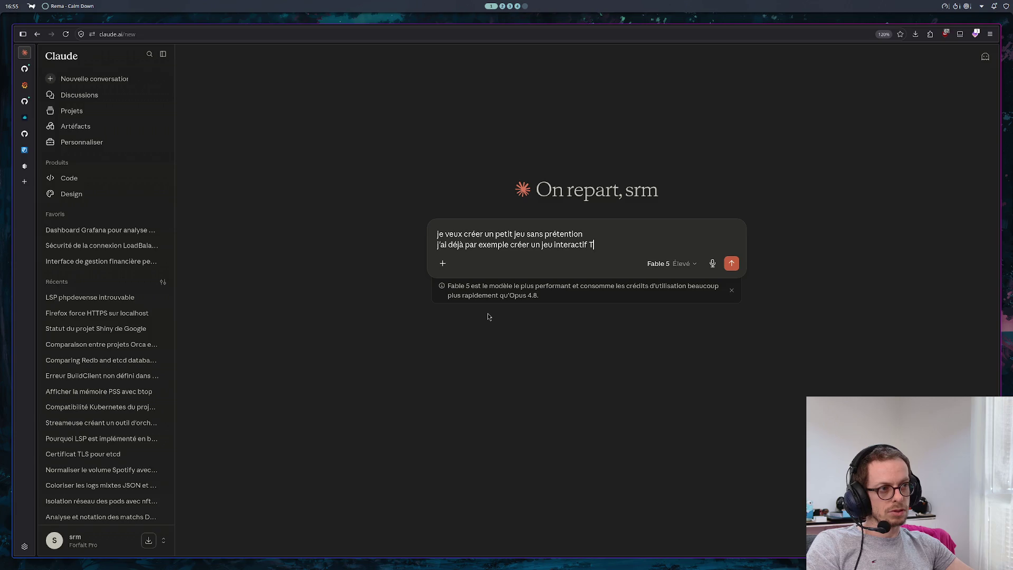
pyautogui.press('BackSpace')
pyautogui.write('h ou jes')
pyautogui.press('BackSpace')
pyautogui.press('BackSpace')
pyautogui.press('BackSpace')
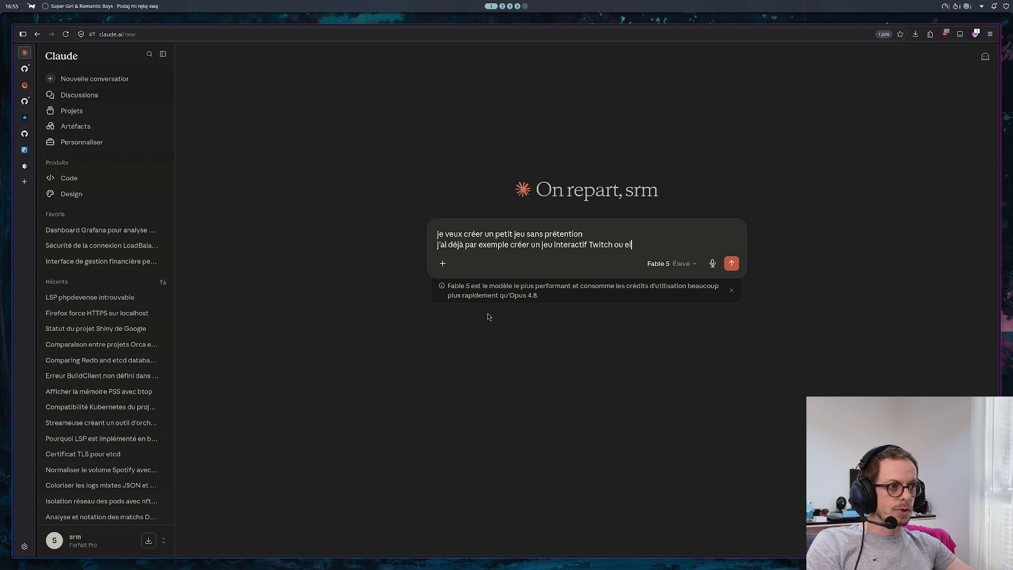
pyautogui.write('les joueur')
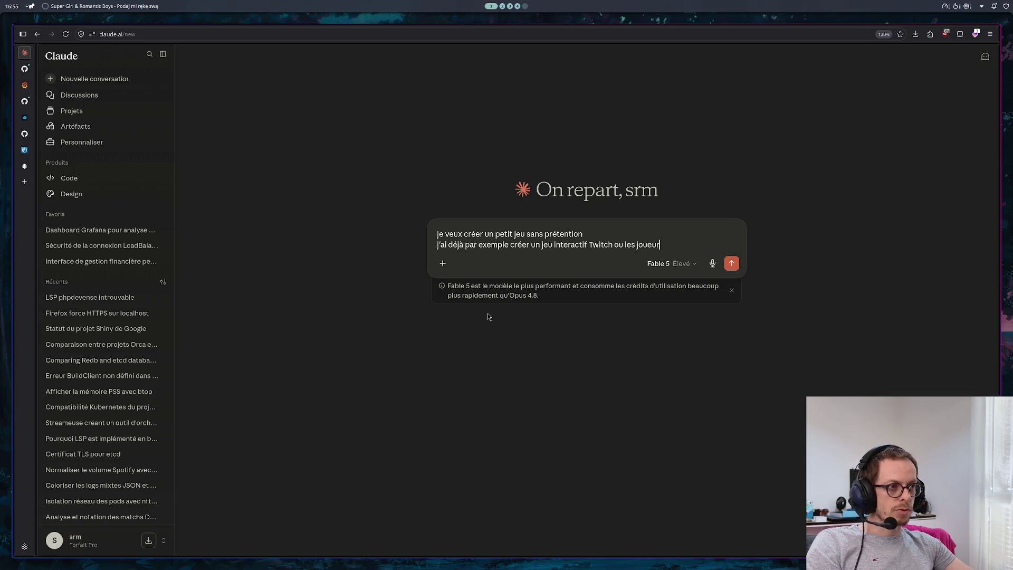
pyautogui.write('s v')
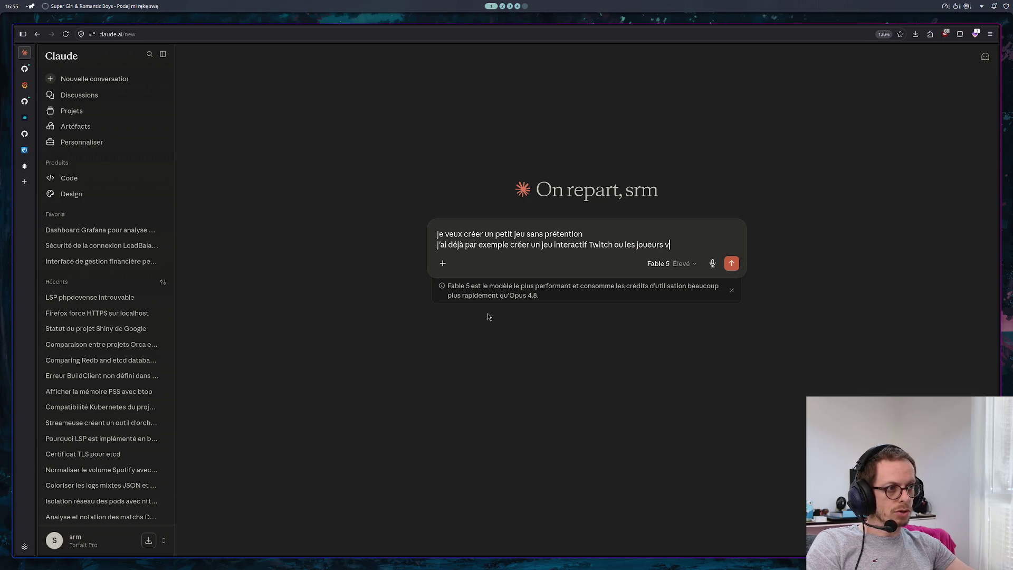
pyautogui.write('ia le chat envoie ')
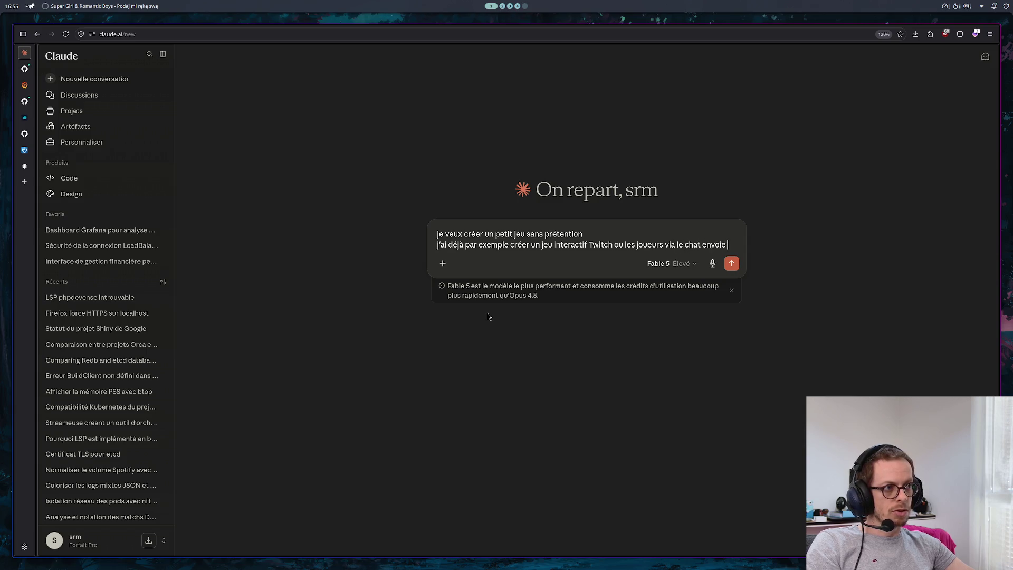
pyautogui.write('des commandes pour poug')
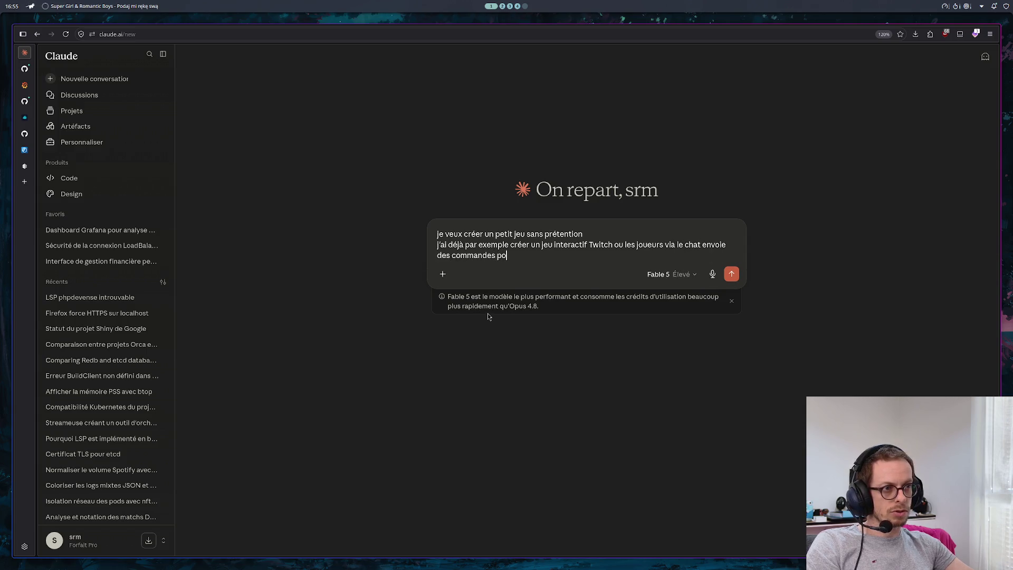
# Step: Explain its rules: move your puck to a safe zone, lose life outside, last alive wins
pyautogui.press('BackSpace')
pyautogui.press('BackSpace')
pyautogui.press('BackSpace')
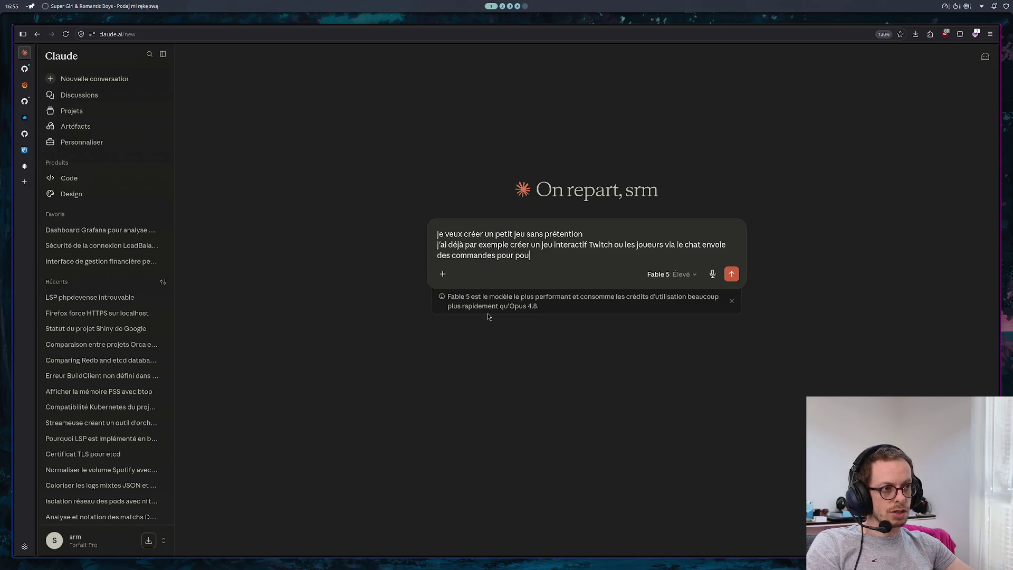
pyautogui.write('bouh')
pyautogui.press('BackSpace')
pyautogui.write('ger')
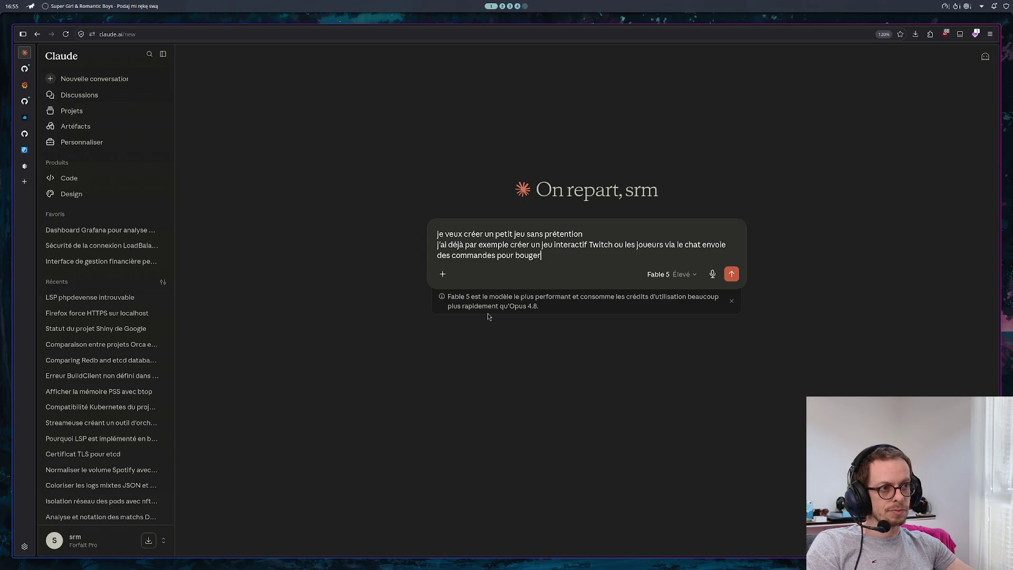
pyautogui.write(' leur palet qui doit arriver dans une zone safe, si ils ne sont dpas')
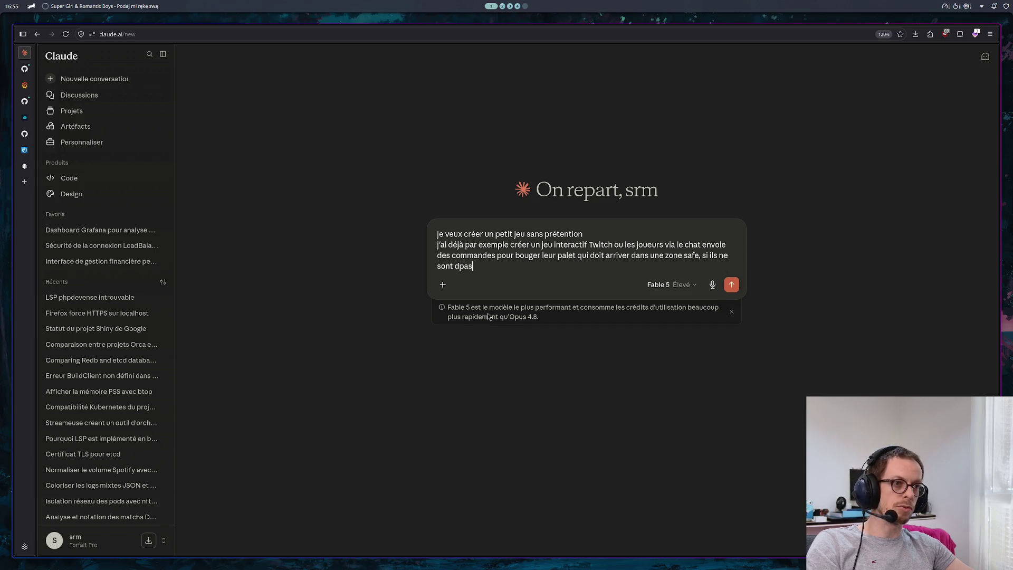
pyautogui.press('BackSpace')
pyautogui.press('BackSpace')
pyautogui.press('BackSpace')
pyautogui.press('BackSpace')
pyautogui.write('pas dans ')
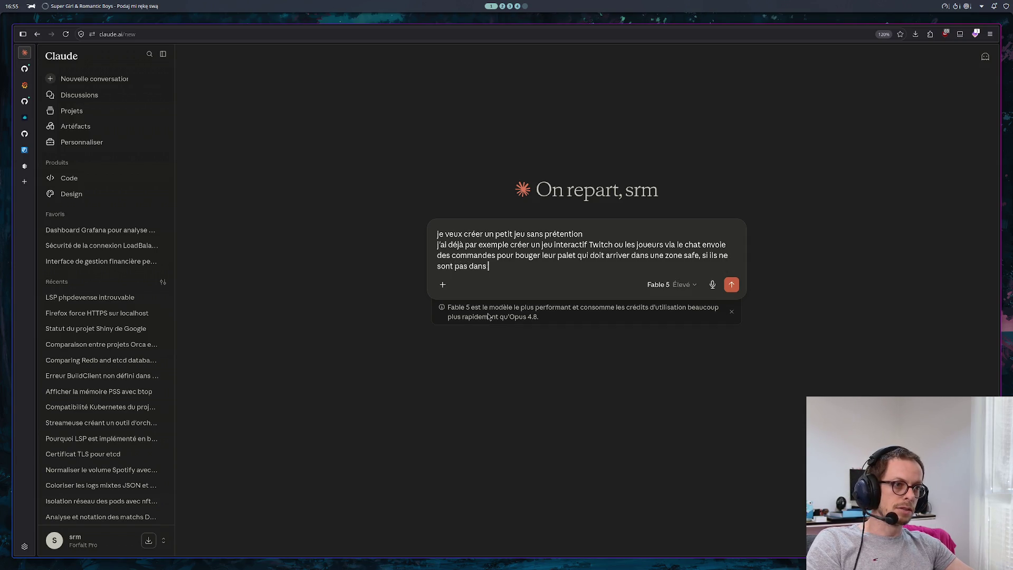
pyautogui.write('cette zone i')
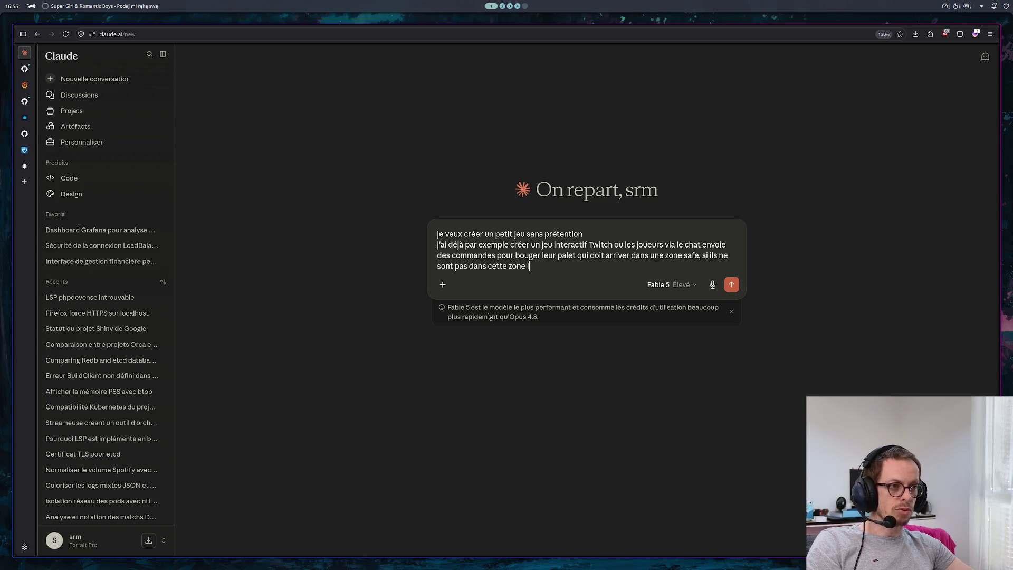
pyautogui.write('ls perdent de la vie chaque seconde, le dernier en vie à gagn')
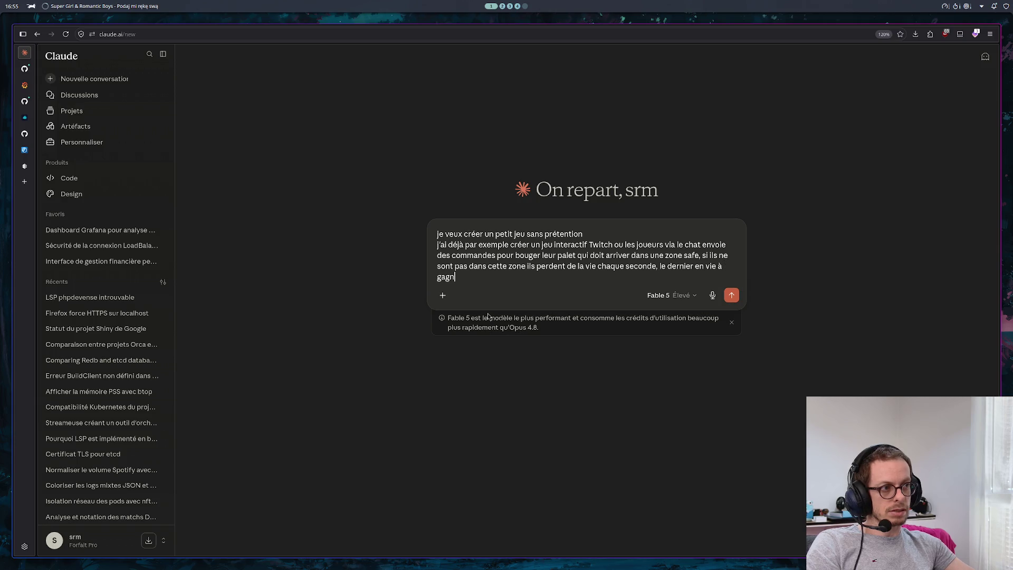
pyautogui.write('é.')
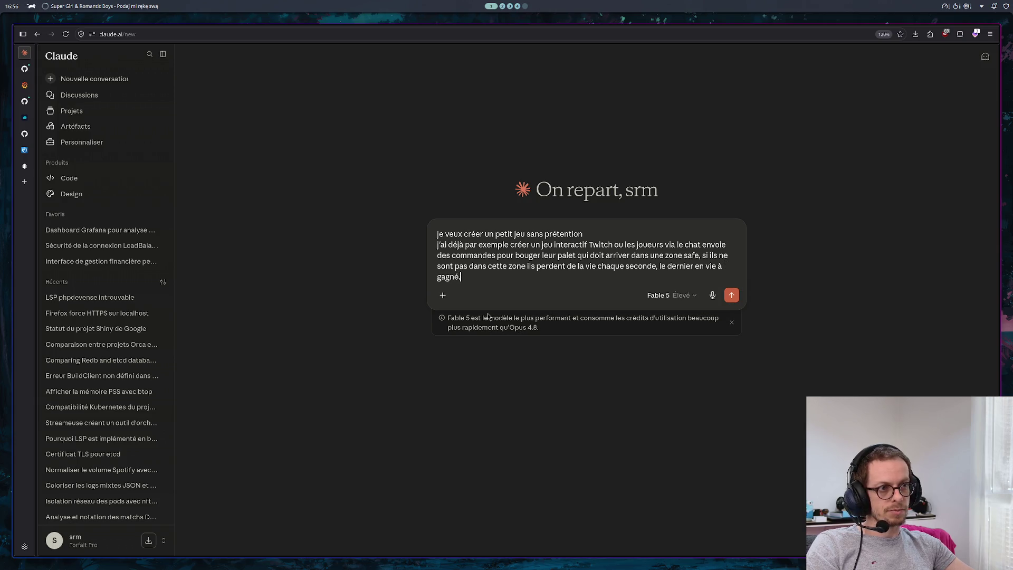
# Step: Paste the possible-features list, add 'donne moi des idées' and send the prompt
pyautogui.hotkey('shift', 'Return')
pyautogui.hotkey('shift', 'Return')
pyautogui.write('Possibilités en vrac • IDLE • Intégré à Twitch • Multijoueur • Jeu Web • Conquête de territoire • Avec Ranking')
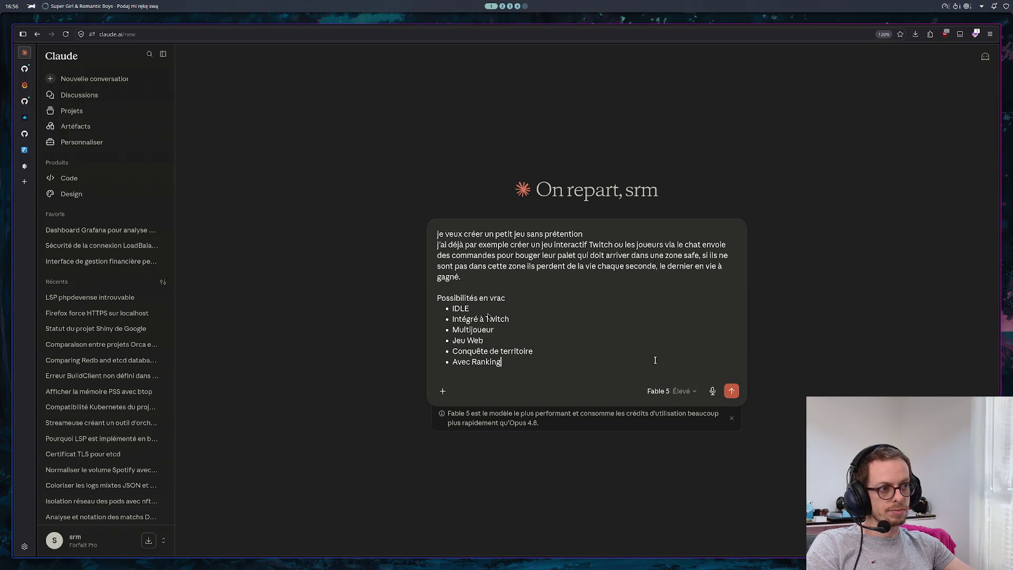
pyautogui.hotkey('shift', 'Return')
pyautogui.hotkey('shift', 'Return')
pyautogui.hotkey('shift', 'Return')
pyautogui.write('do')
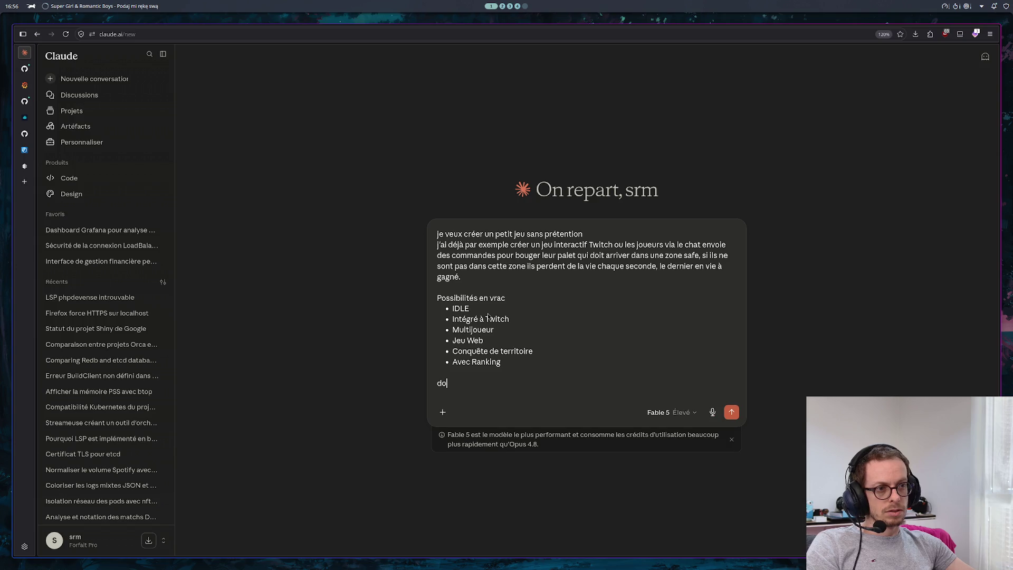
pyautogui.write('nne moi des idées')
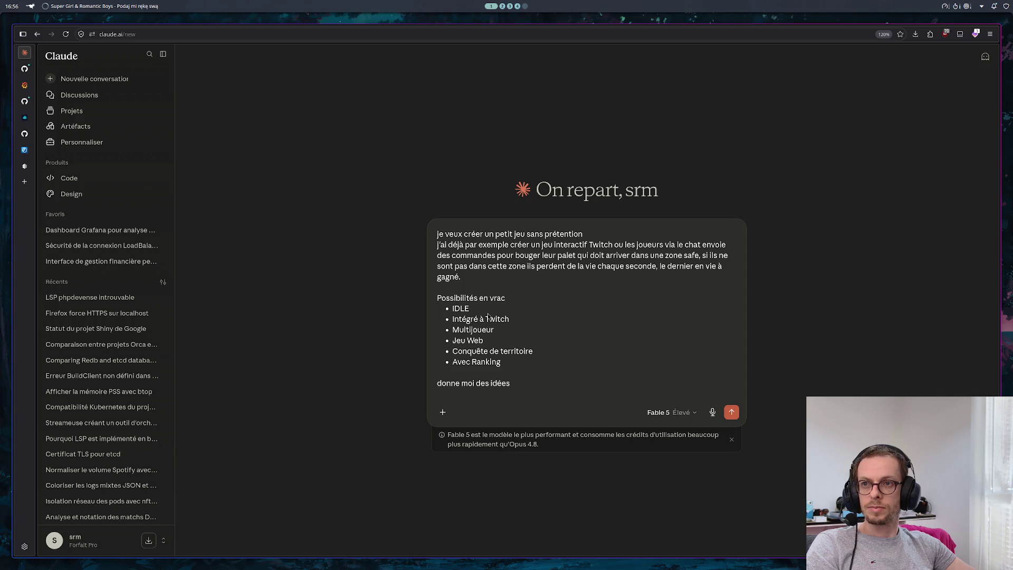
pyautogui.click(731, 412)
pyautogui.click(24, 85)
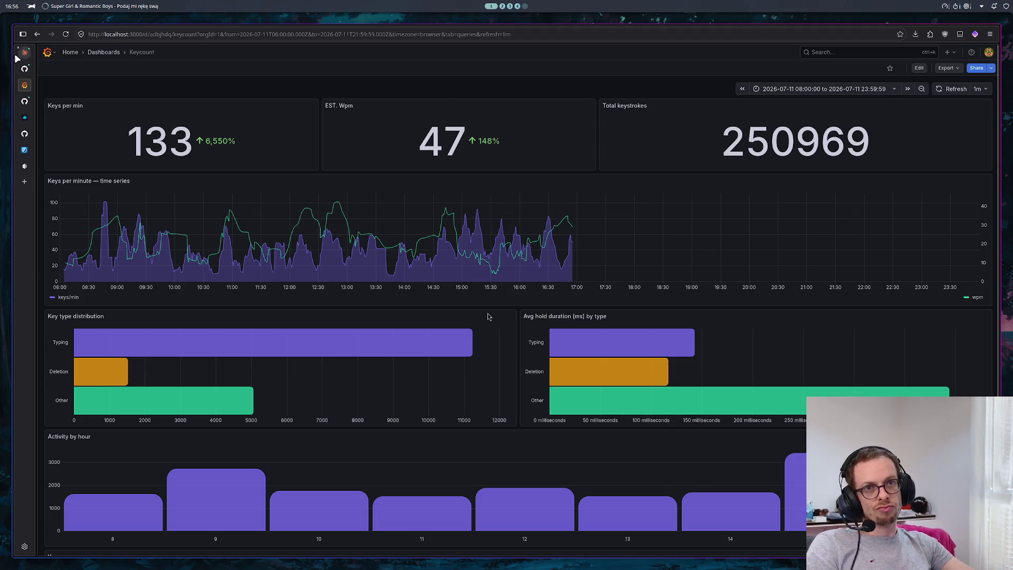
# Step: Look over the Keys per app chart and stat panels, then leave the dashboard
pyautogui.scroll(-2, 301, 397)
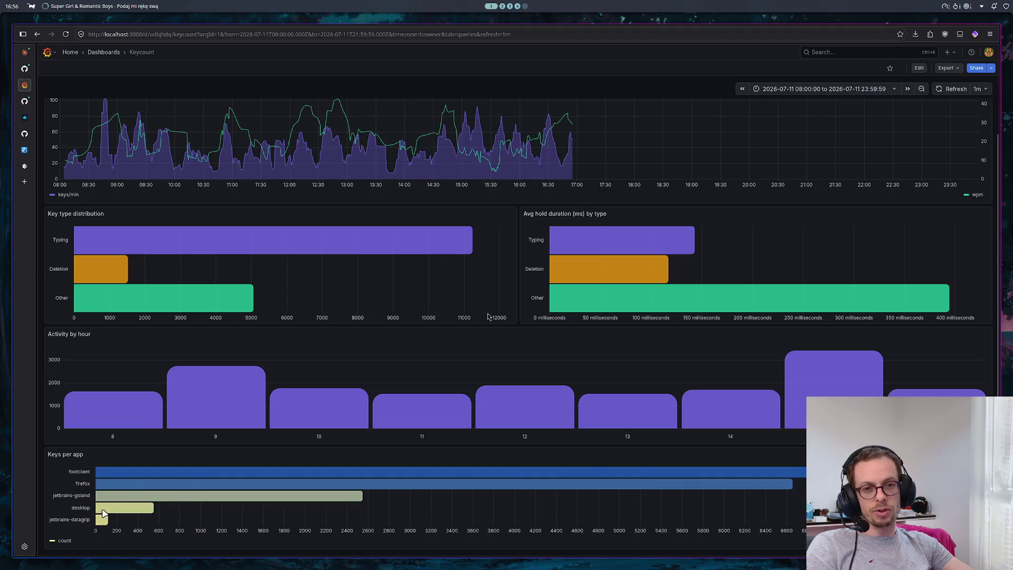
pyautogui.moveTo(109, 520)
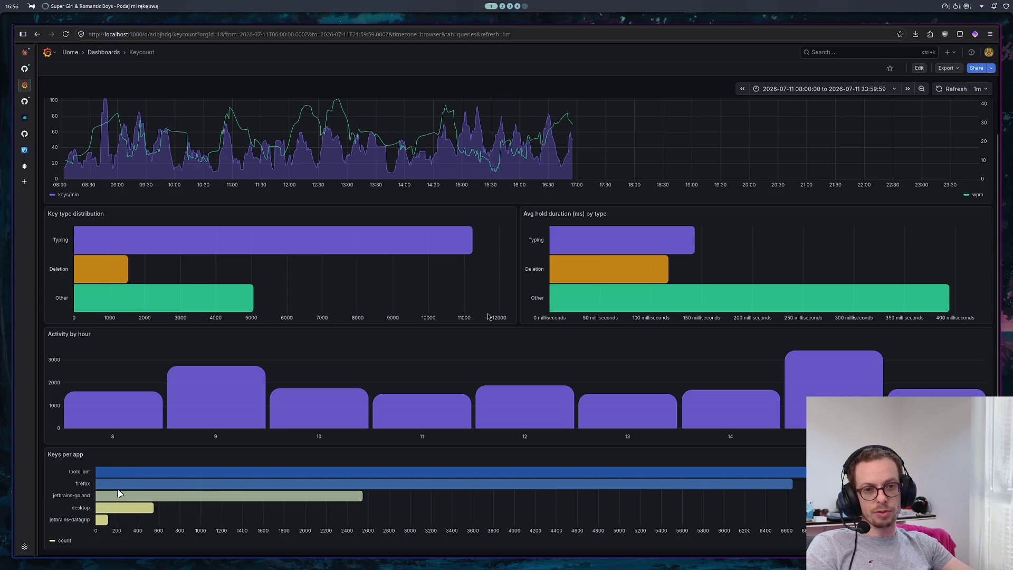
pyautogui.moveTo(161, 477)
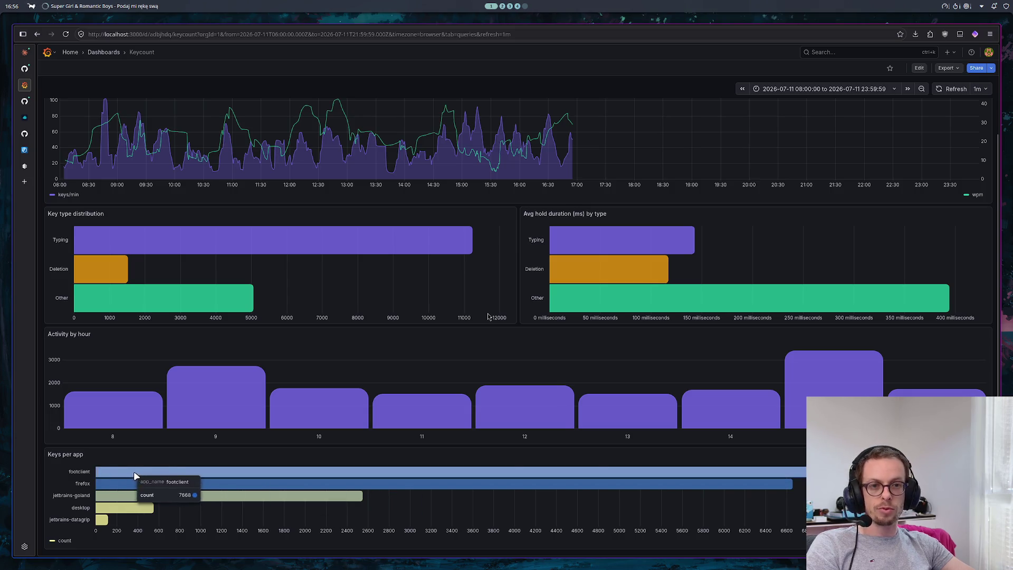
pyautogui.scroll(2, 190, 481)
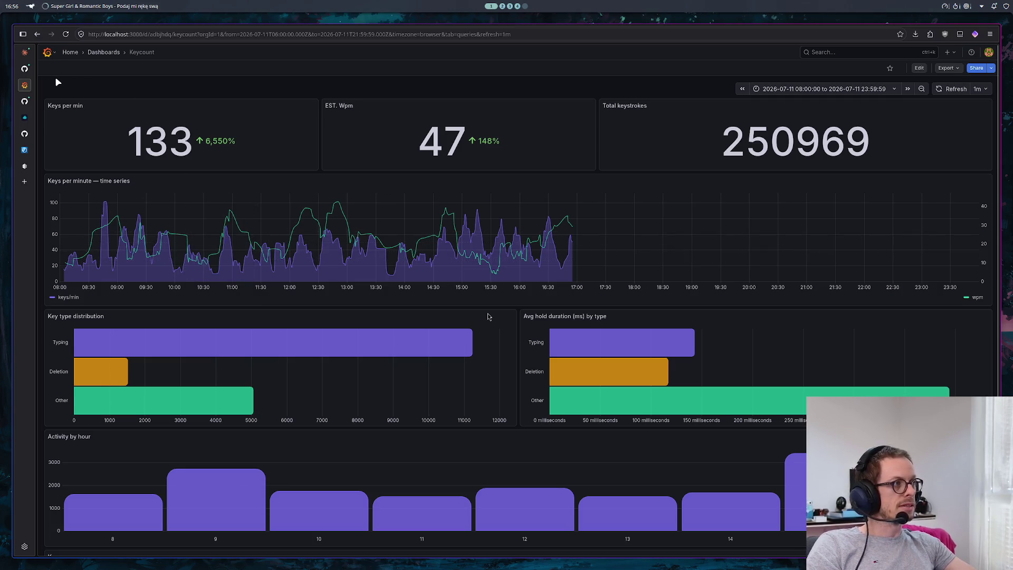
pyautogui.click(24, 69)
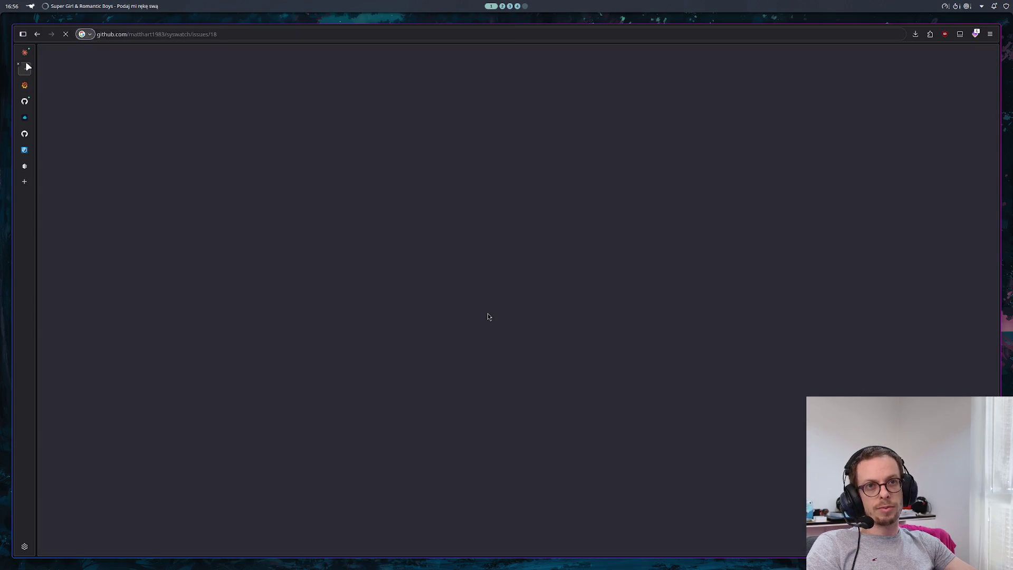
# Step: Return to the Claude game-ideas chat, scroll the reply and zoom to 150%
pyautogui.click(25, 53)
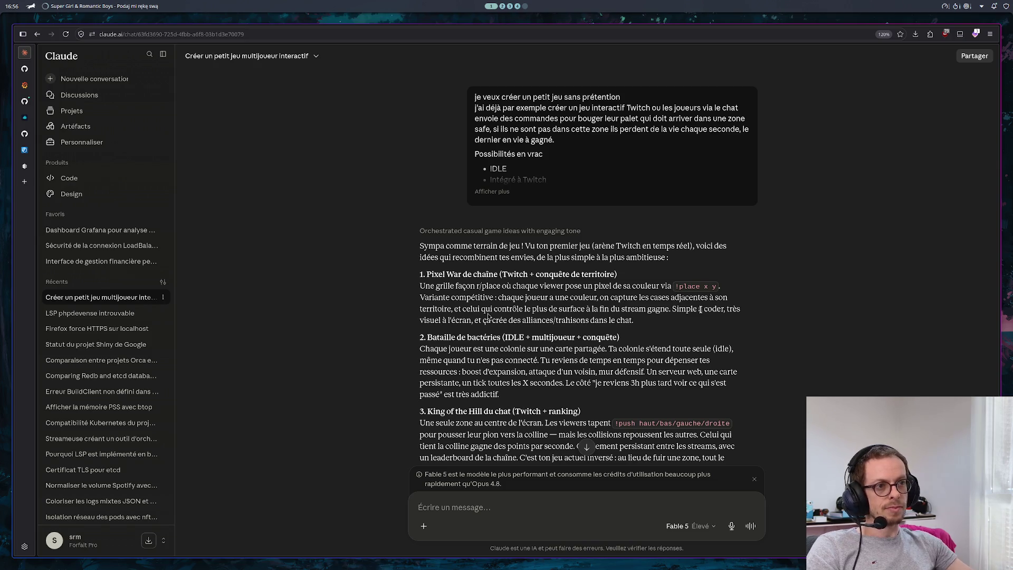
pyautogui.scroll(-5, 699, 309)
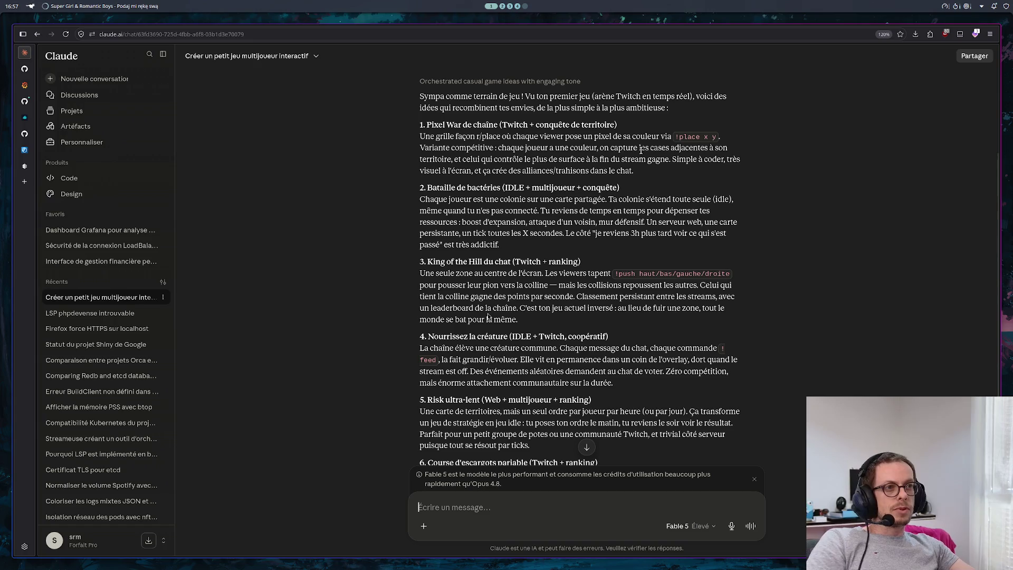
pyautogui.hotkey('ctrl', '+')
pyautogui.hotkey('ctrl', '+')
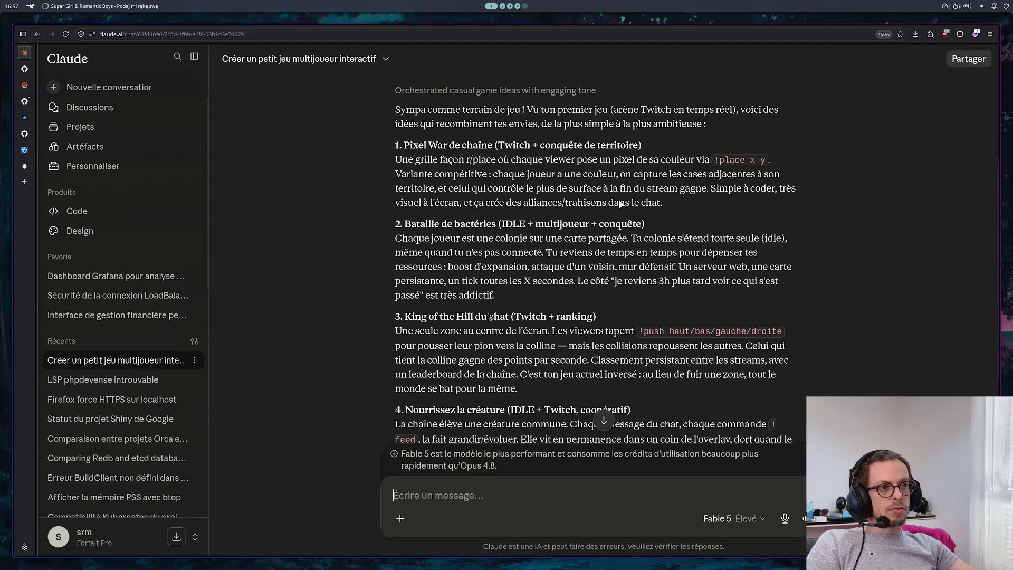
# Step: Zoom to 160% and briefly select idea 2, 'Bataille de bactéries'
pyautogui.hotkey('ctrl', '+')
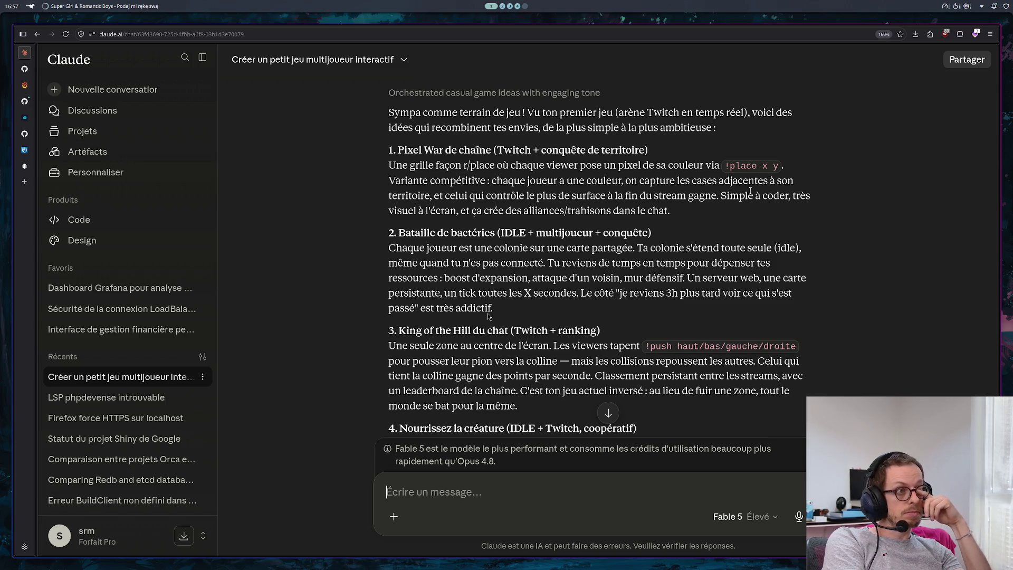
pyautogui.scroll(-2, 814, 215)
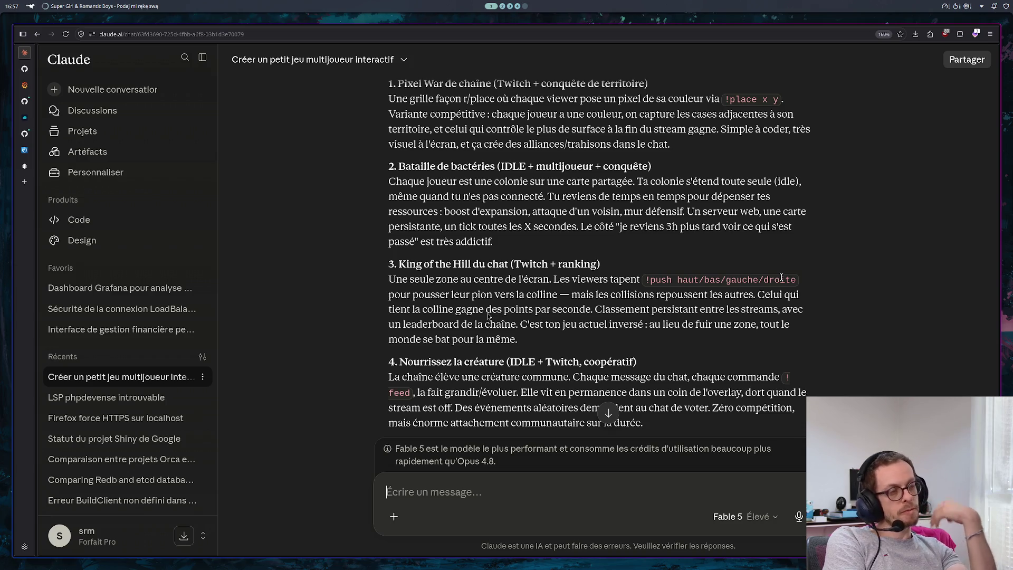
pyautogui.moveTo(548, 247)
pyautogui.mouseDown()
pyautogui.moveTo(422, 196)
pyautogui.moveTo(389, 165)
pyautogui.mouseUp()
pyautogui.click(543, 225)
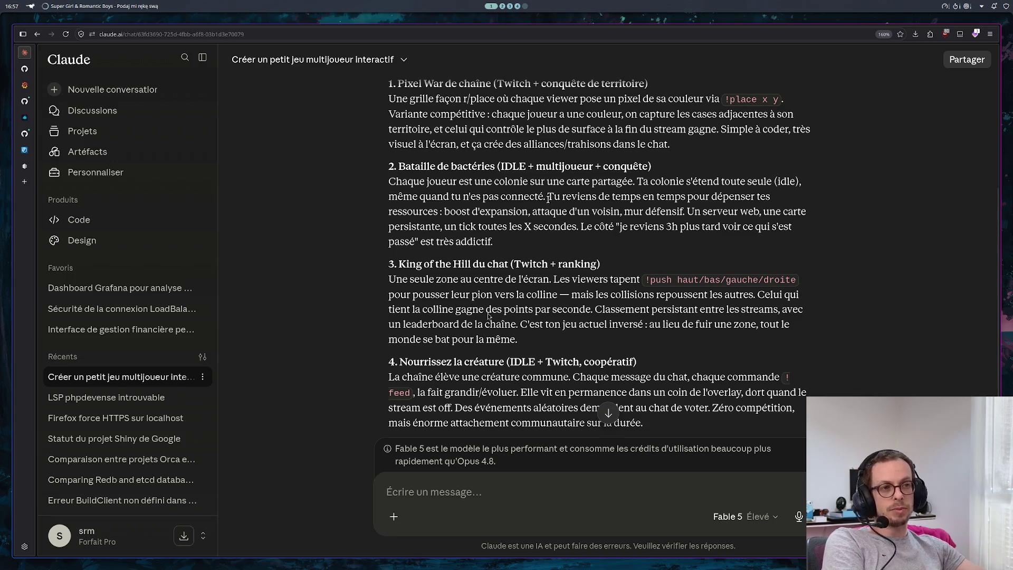
# Step: Read through the remaining ideas to the closing recommendation of ideas 2 or 3
pyautogui.scroll(-3, 591, 230)
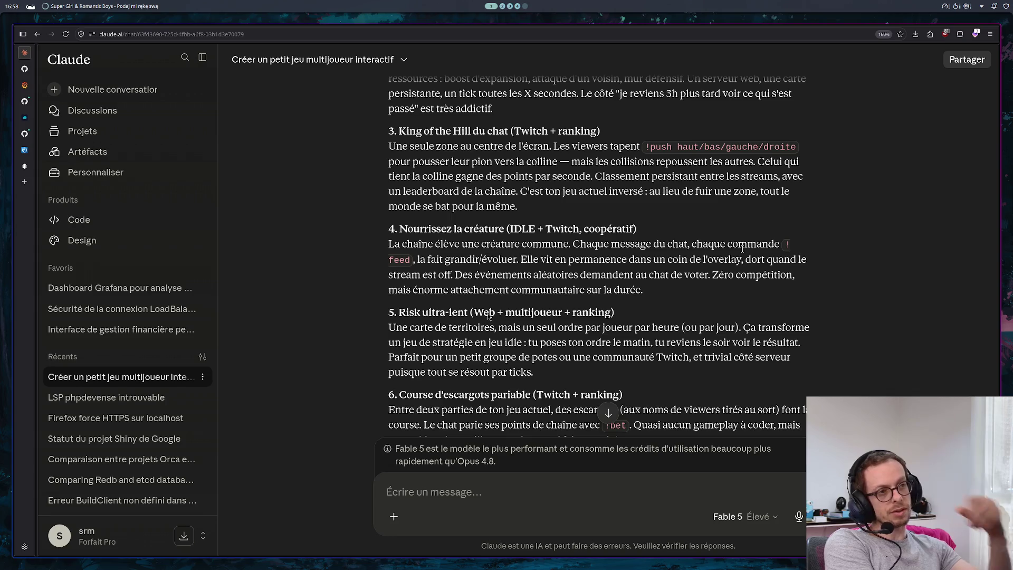
pyautogui.scroll(-2, 749, 246)
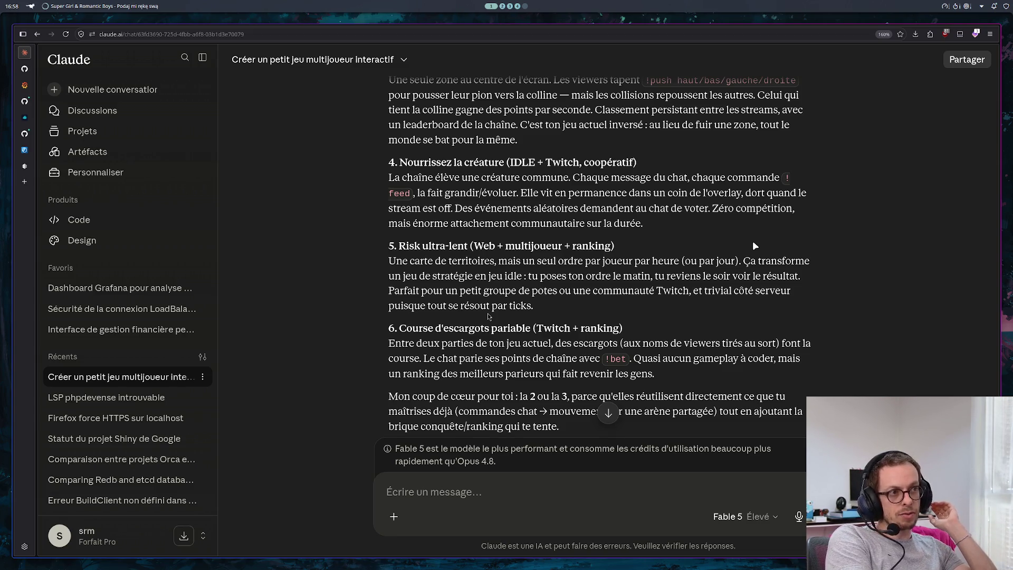
pyautogui.scroll(-2, 753, 245)
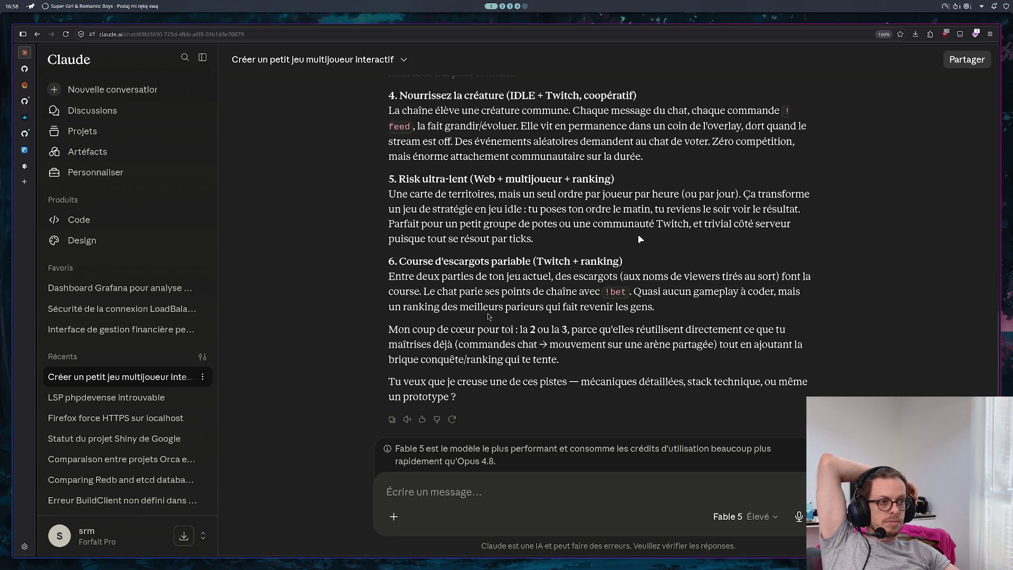
pyautogui.scroll(-2, 639, 238)
pyautogui.scroll(3, 634, 222)
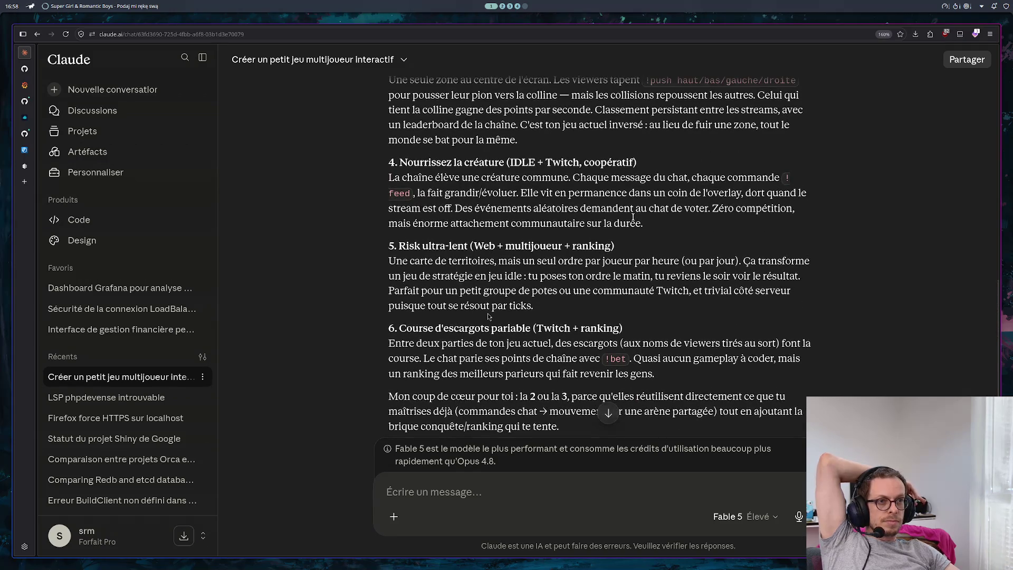
pyautogui.scroll(3, 633, 216)
pyautogui.scroll(-5, 627, 238)
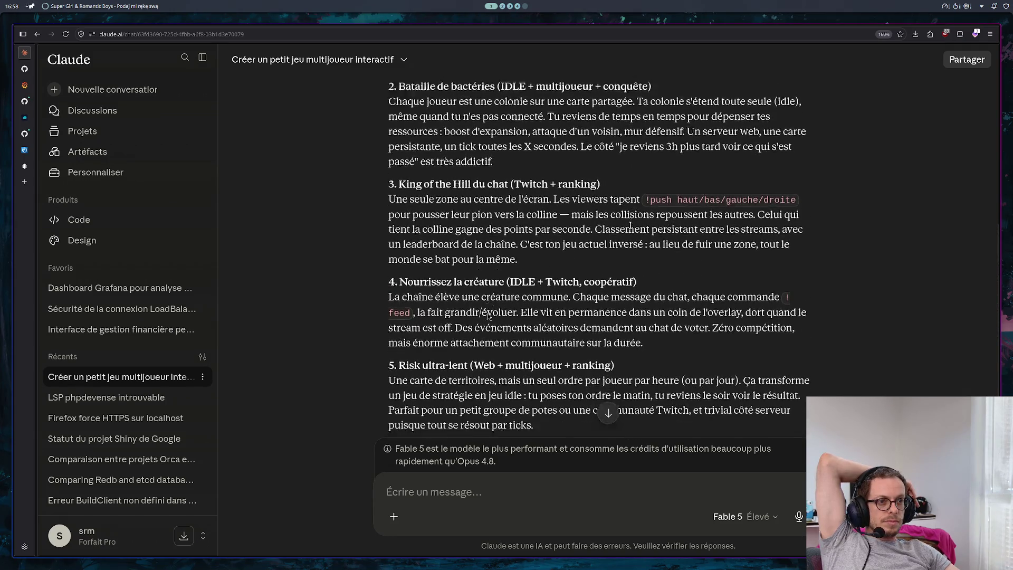
pyautogui.click(550, 513)
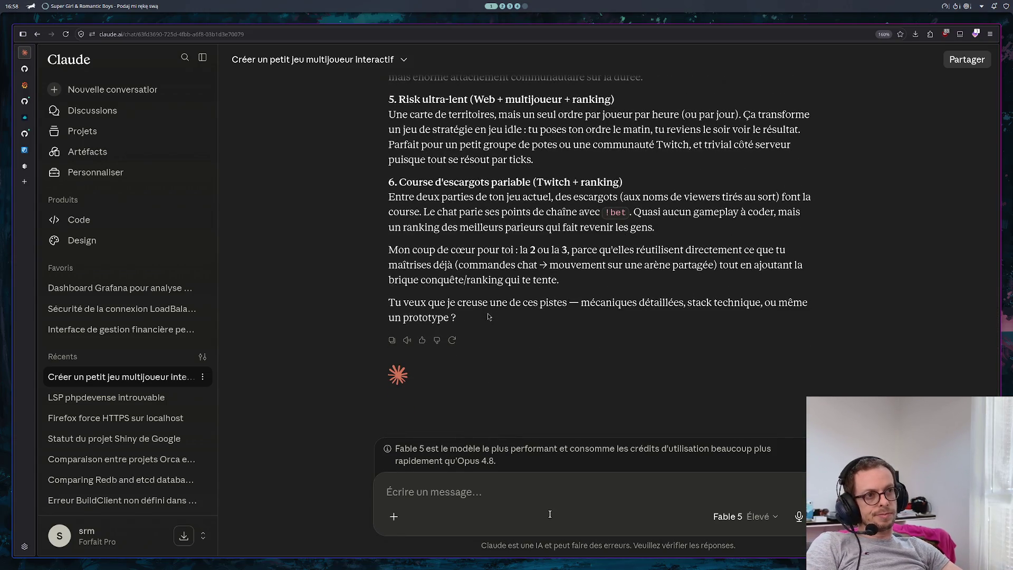
# Step: Scroll the reply back up so ideas 1–4 show above the message box
pyautogui.scroll(10, 488, 312)
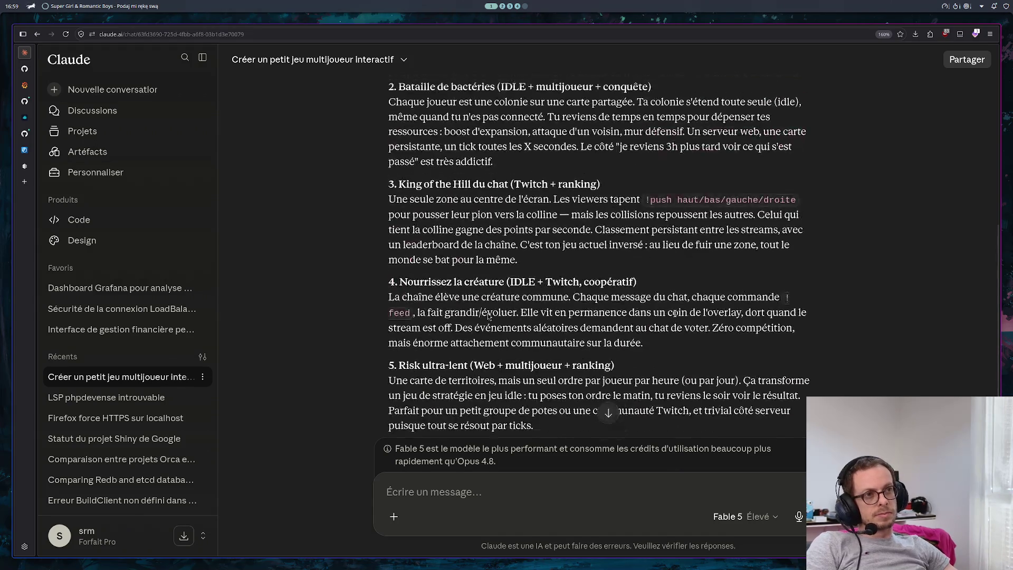
pyautogui.scroll(3, 488, 317)
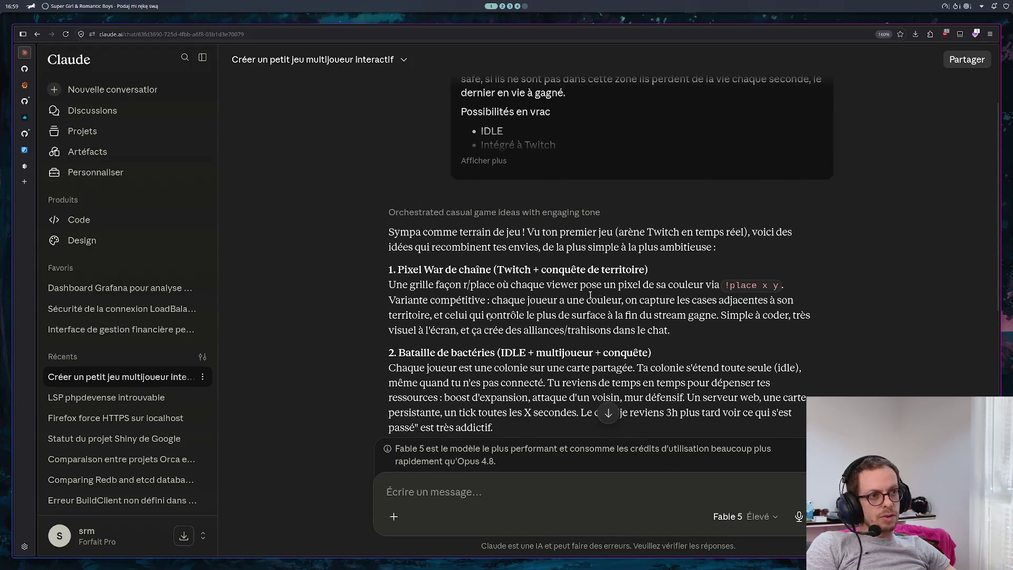
pyautogui.scroll(-3, 489, 315)
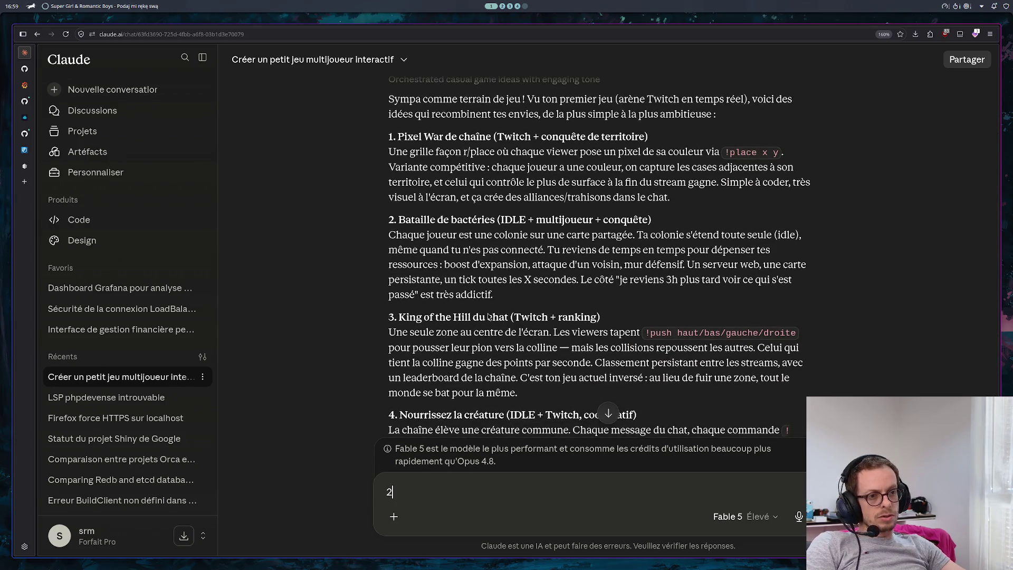
# Step: Write point 1: one pixel is invisible and bigger pixels hide the stream faster
pyautogui.write('1.')
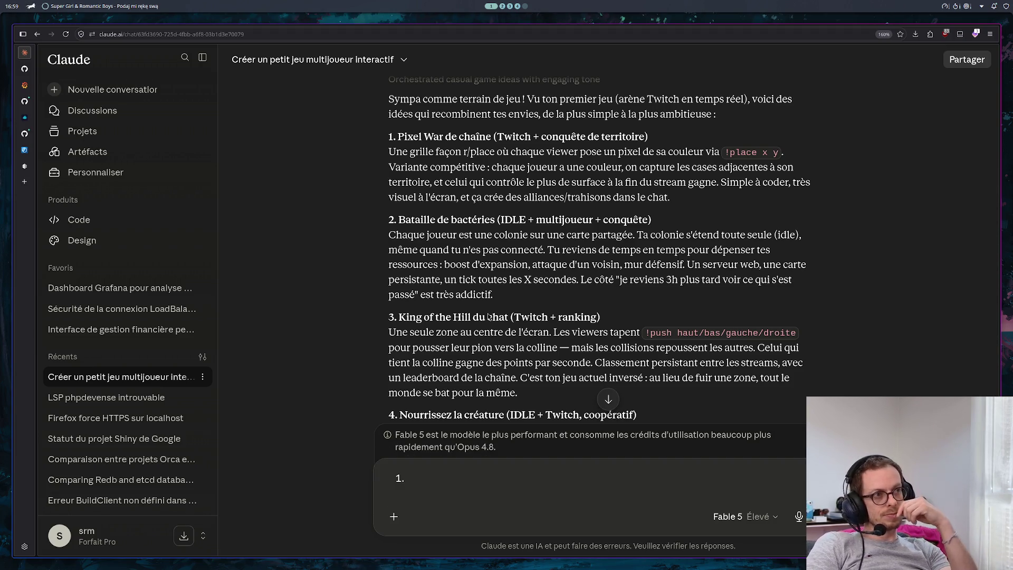
pyautogui.write(" c'est nul, ")
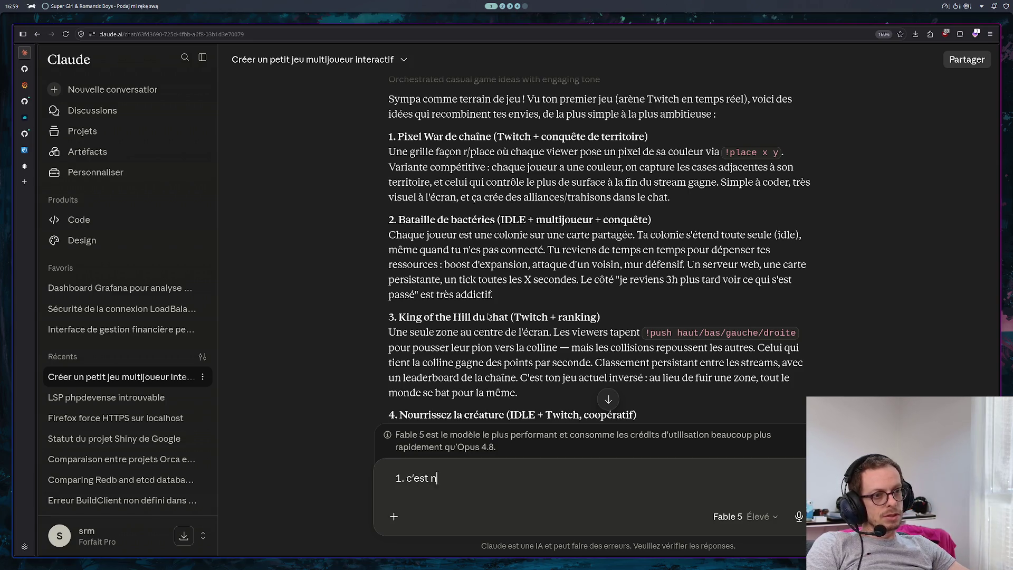
pyautogui.write('ça va c')
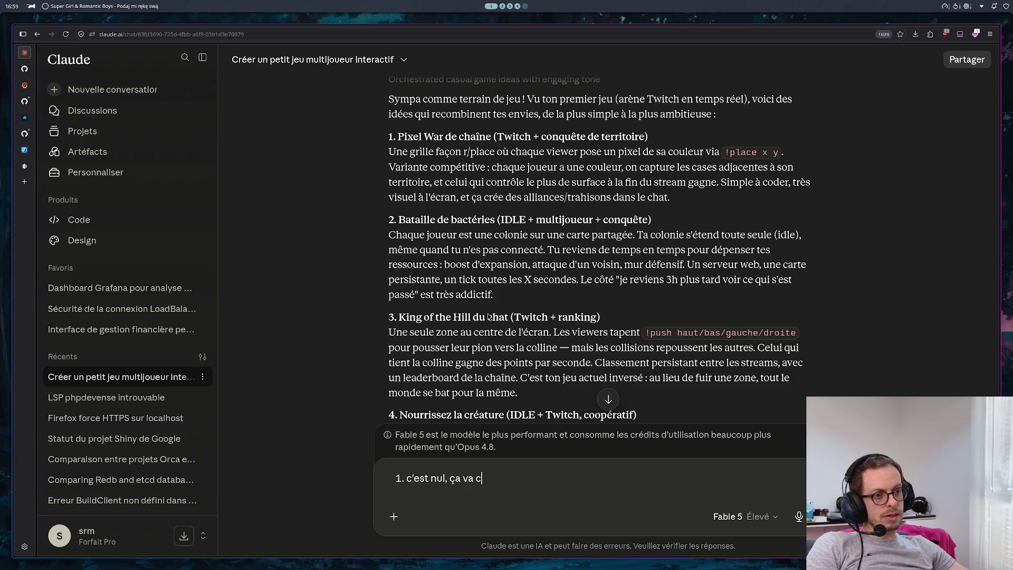
pyautogui.write('acher le strea')
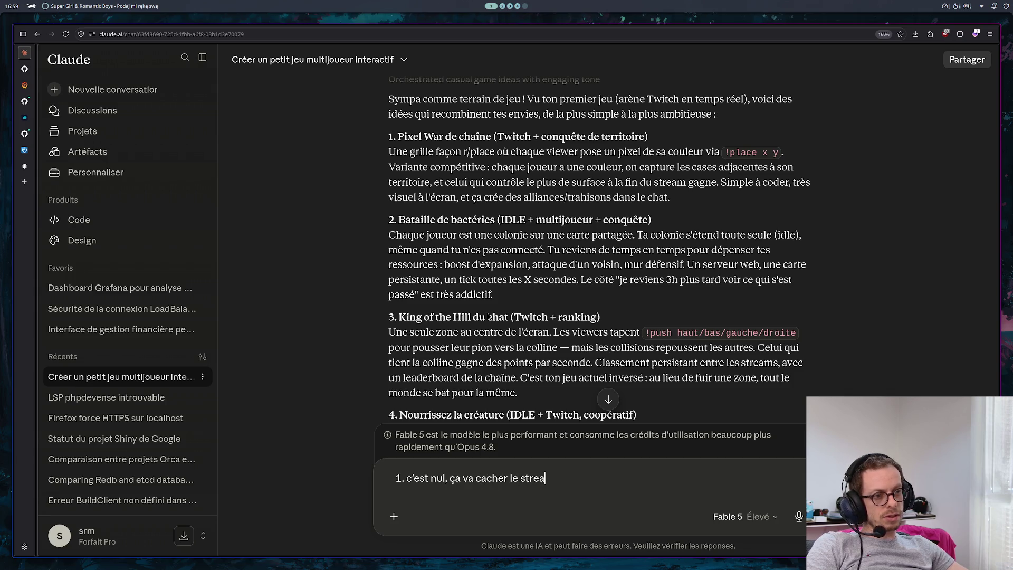
pyautogui.write('mer sur l')
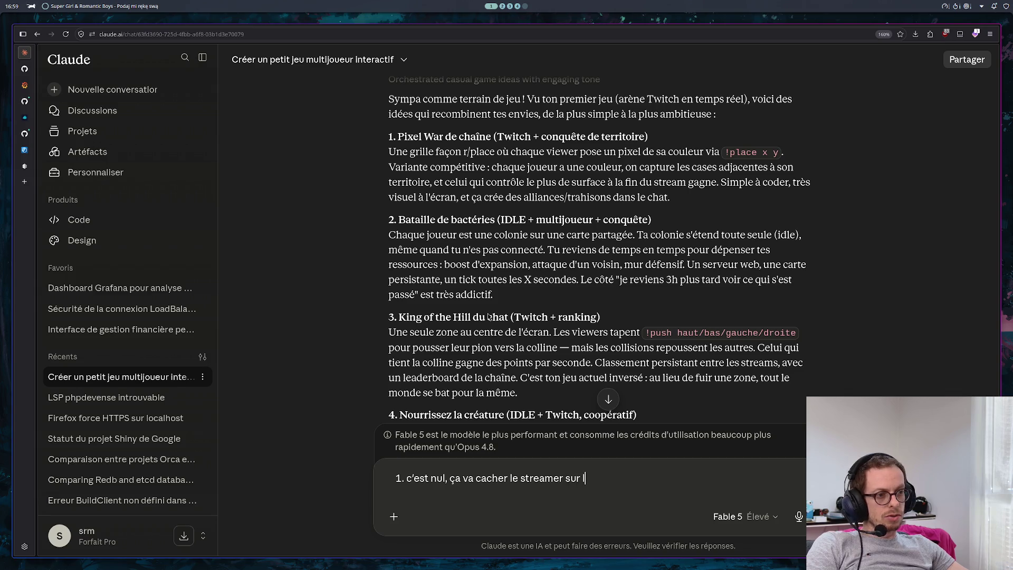
pyautogui.press('BackSpace')
pyautogui.press('BackSpace')
pyautogui.press('BackSpace')
pyautogui.press('BackSpace')
pyautogui.press('BackSpace')
pyautogui.write('sur le logn')
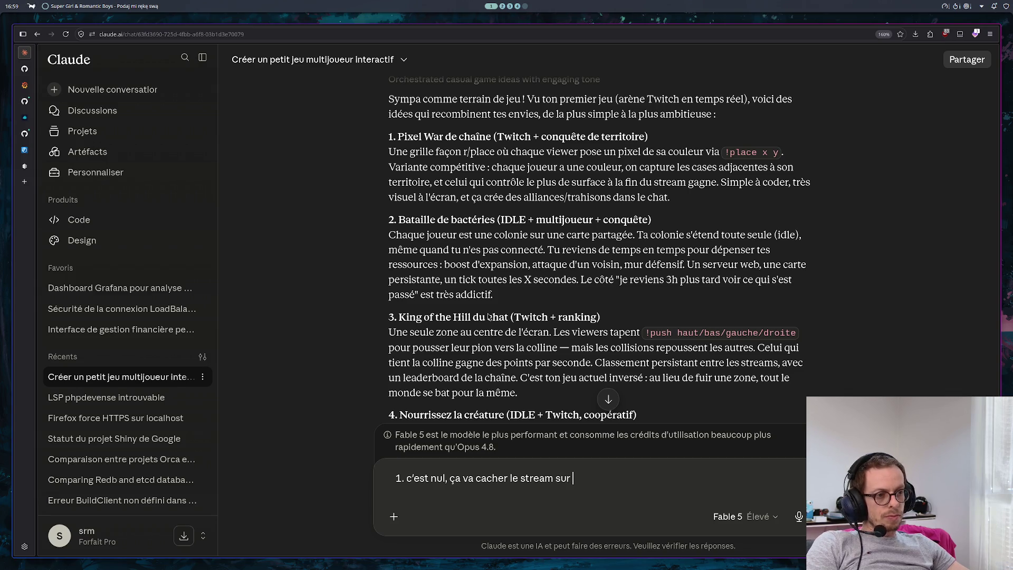
pyautogui.press('BackSpace')
pyautogui.press('BackSpace')
pyautogui.write('ng ')
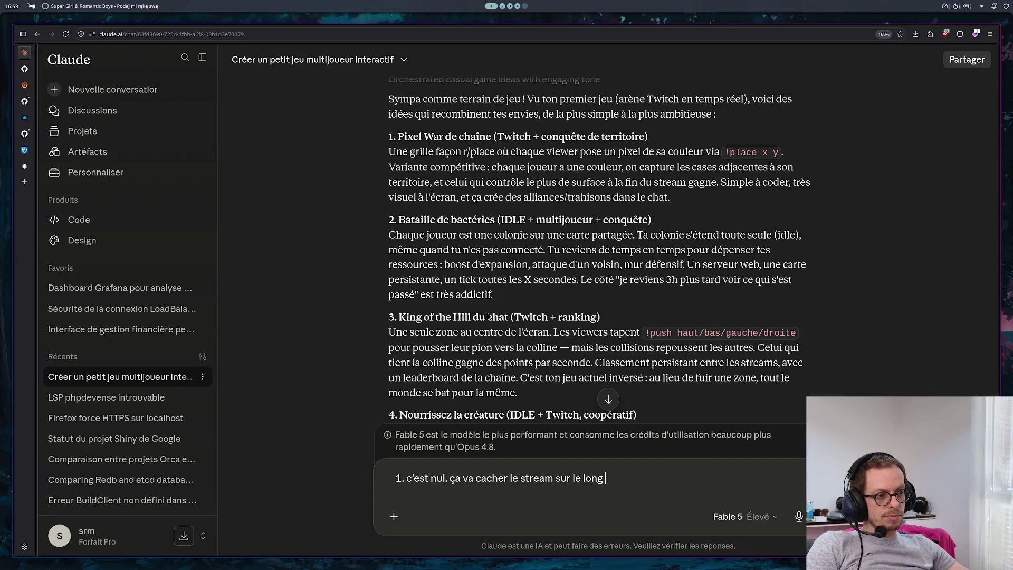
pyautogui.write('terme, et si o')
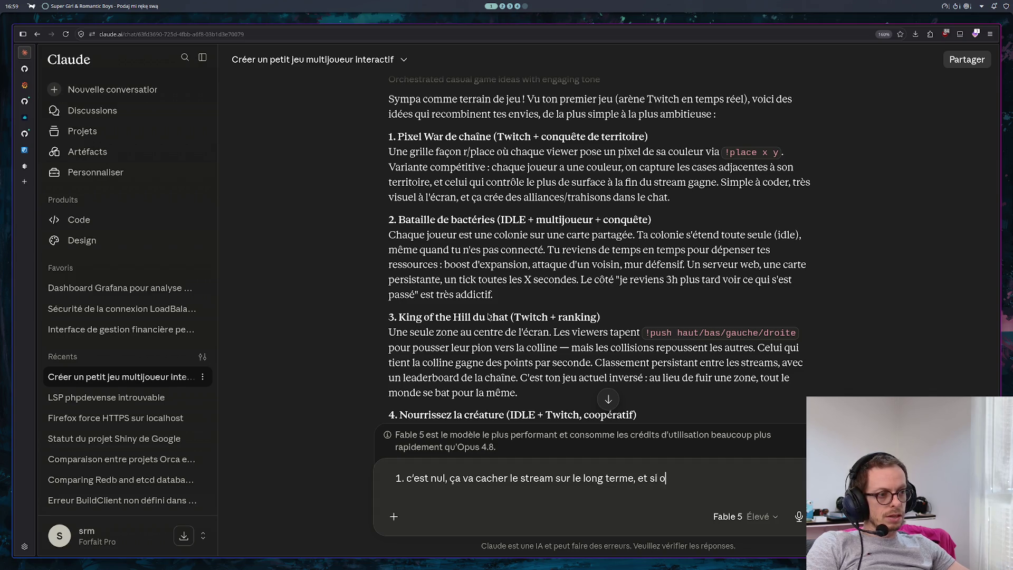
pyautogui.write('n fait plus gros')
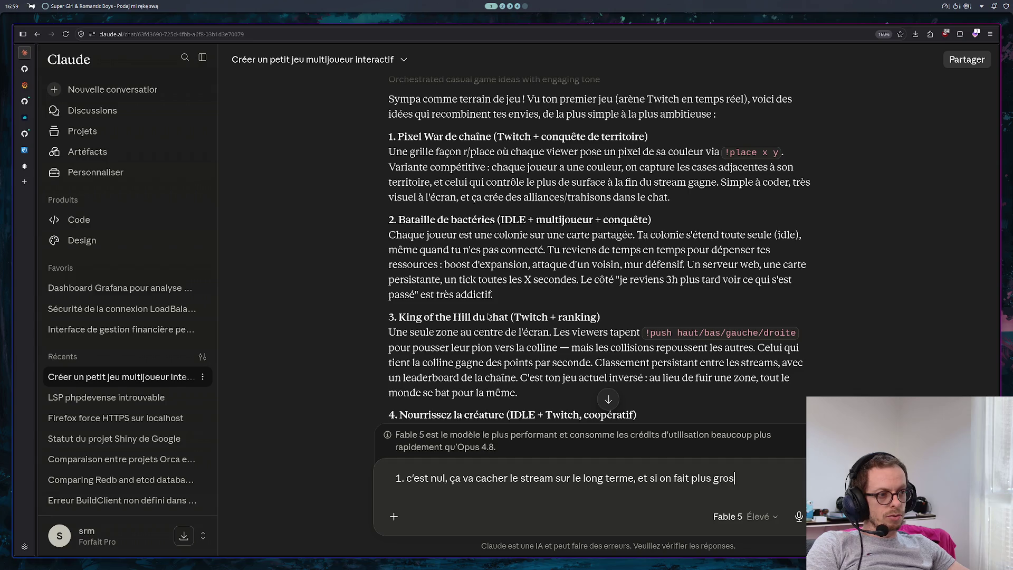
pyautogui.write(" qu'un pixel")
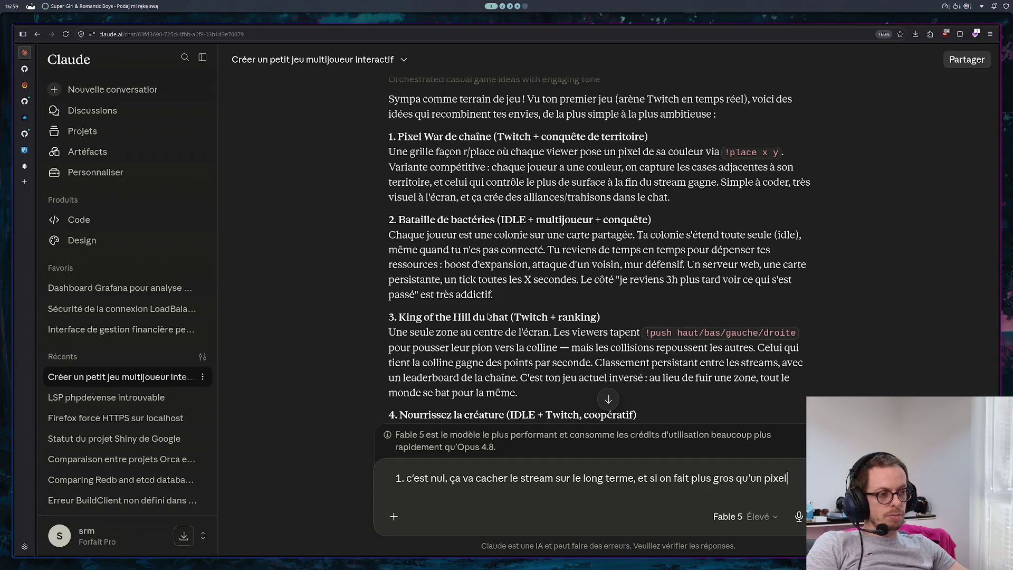
pyautogui.hotkey('ctrl', 'BackSpace')
pyautogui.hotkey('ctrl', 'BackSpace')
pyautogui.hotkey('ctrl', 'BackSpace')
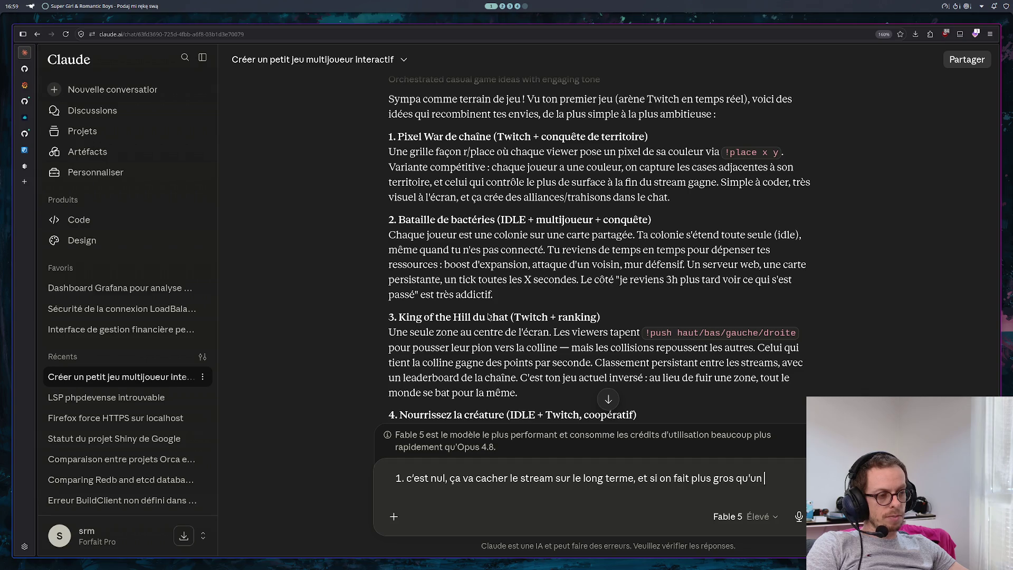
pyautogui.write('1 piee')
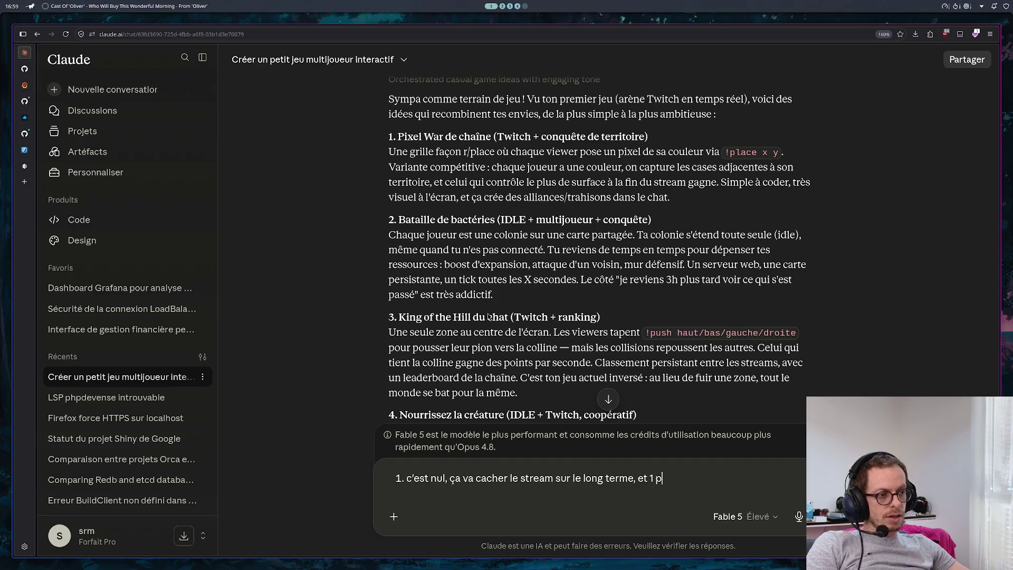
pyautogui.press('BackSpace')
pyautogui.press('BackSpace')
pyautogui.write('xel on ne voit rien, et plus gr')
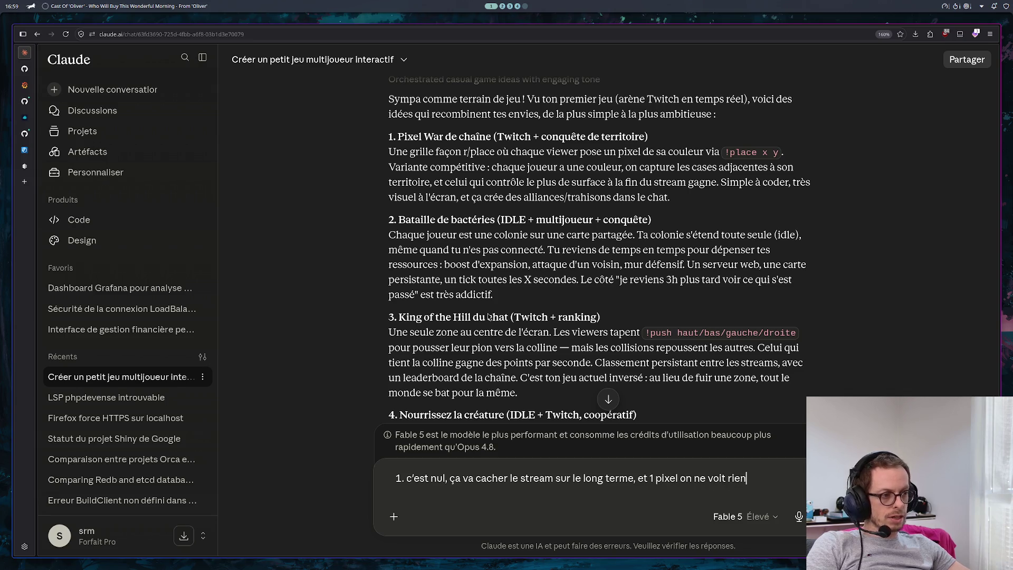
pyautogui.write('o')
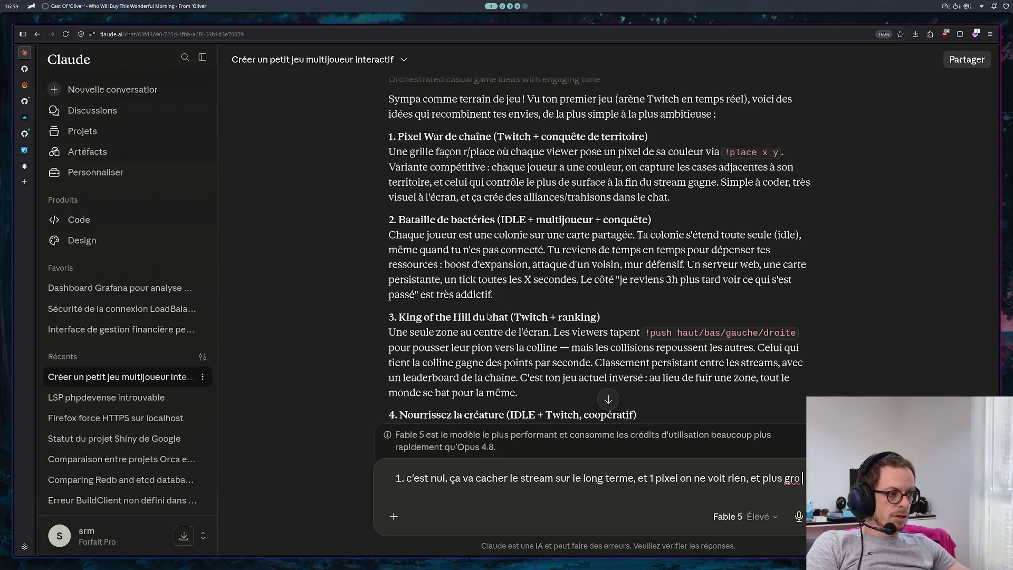
pyautogui.write('s pixe')
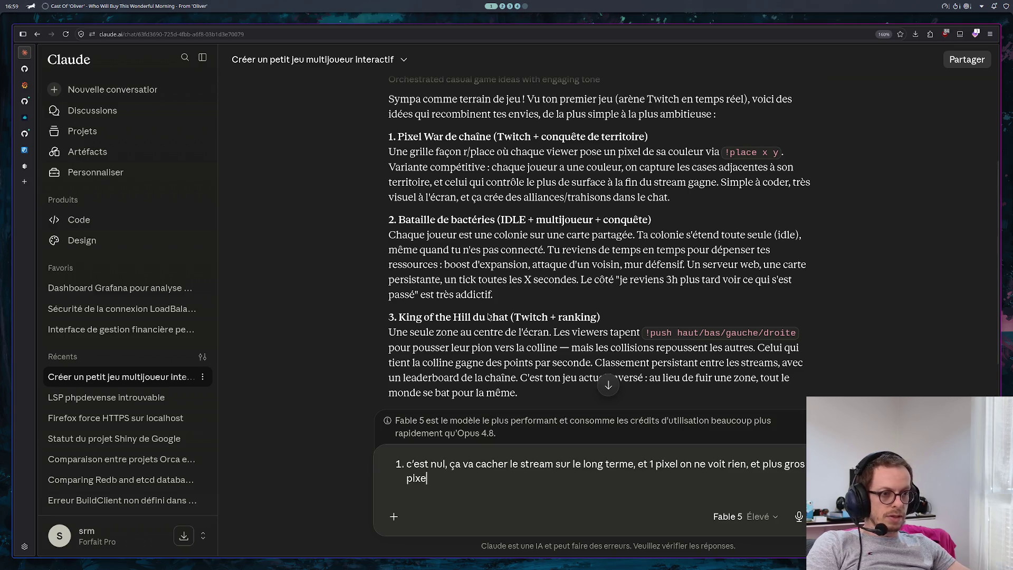
pyautogui.write('l ça cache l')
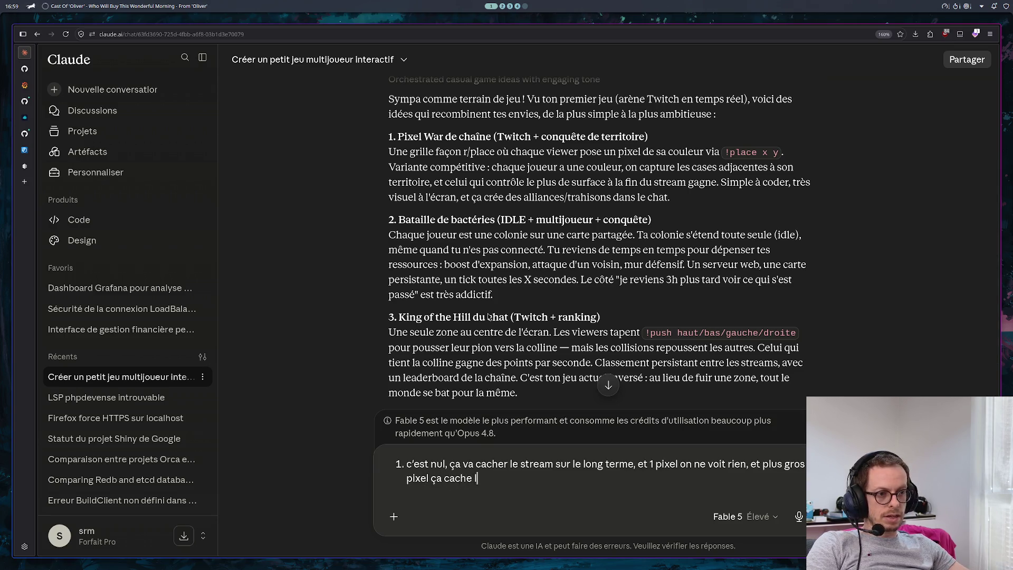
pyautogui.write('e stream encore plus vite')
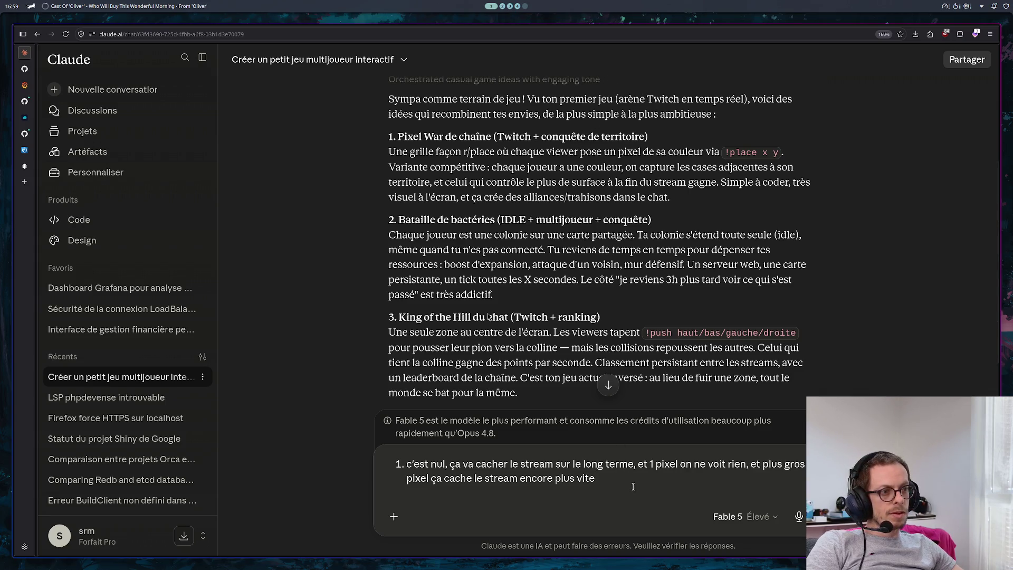
# Step: Add that it isn't 'fun/intéressant/gratifiant' and send the feedback
pyautogui.write("et c'est pas très fun/at")
pyautogui.press('BackSpace')
pyautogui.press('BackSpace')
pyautogui.write('intéressant/gratifisa')
pyautogui.press('BackSpace')
pyautogui.press('BackSpace')
pyautogui.write('ant')
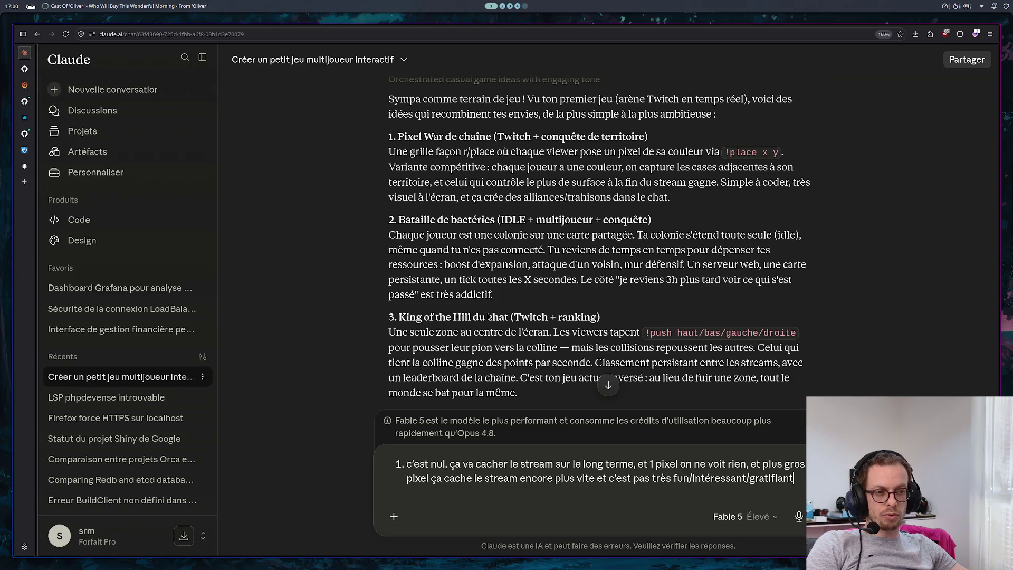
pyautogui.press('Return')
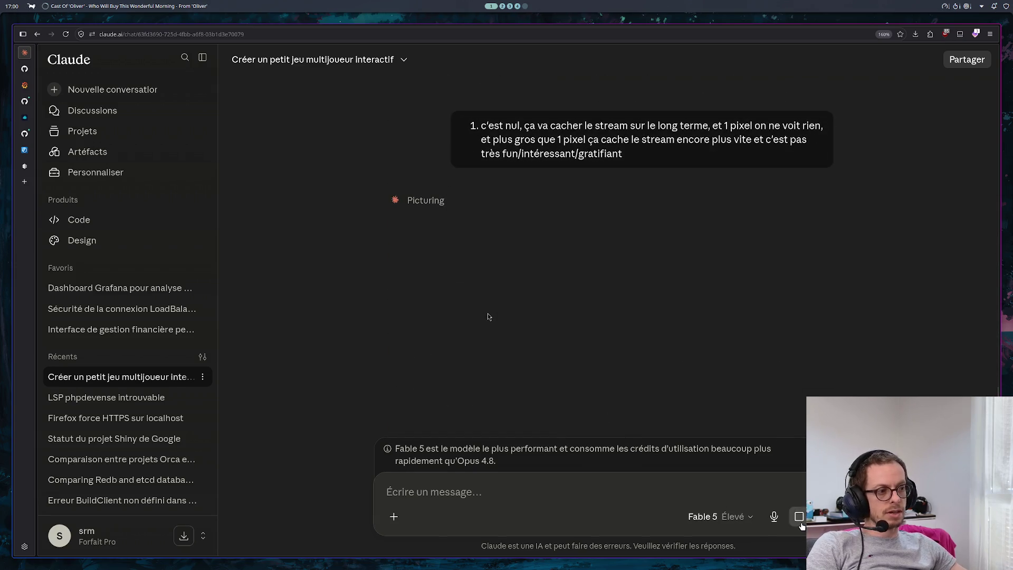
# Step: Stop Claude's reply and open the sent message for editing, adding a '2.' line
pyautogui.click(800, 525)
pyautogui.click(805, 188)
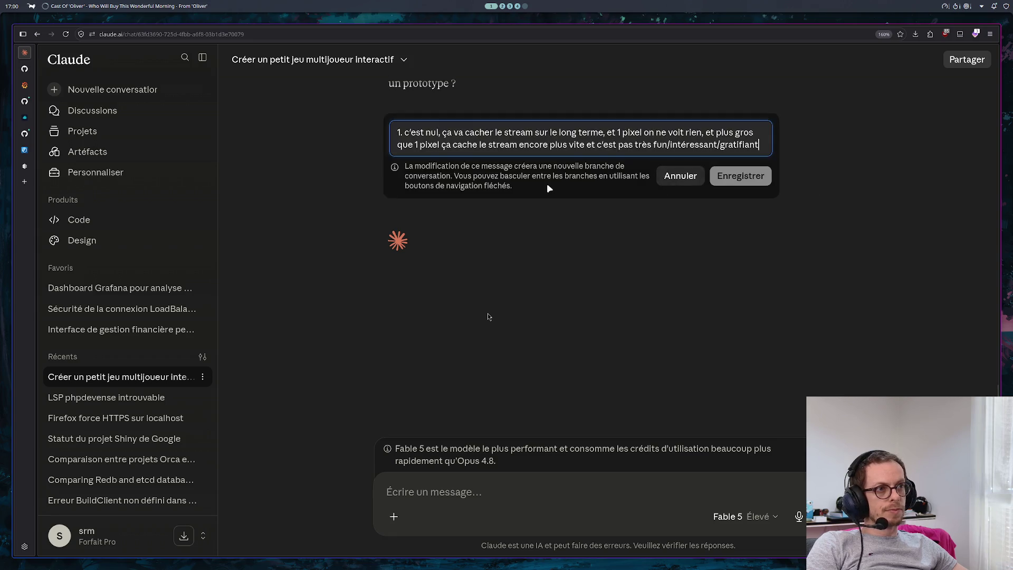
pyautogui.scroll(4, 573, 189)
pyautogui.hotkey('shift', 'Return')
pyautogui.write('2.')
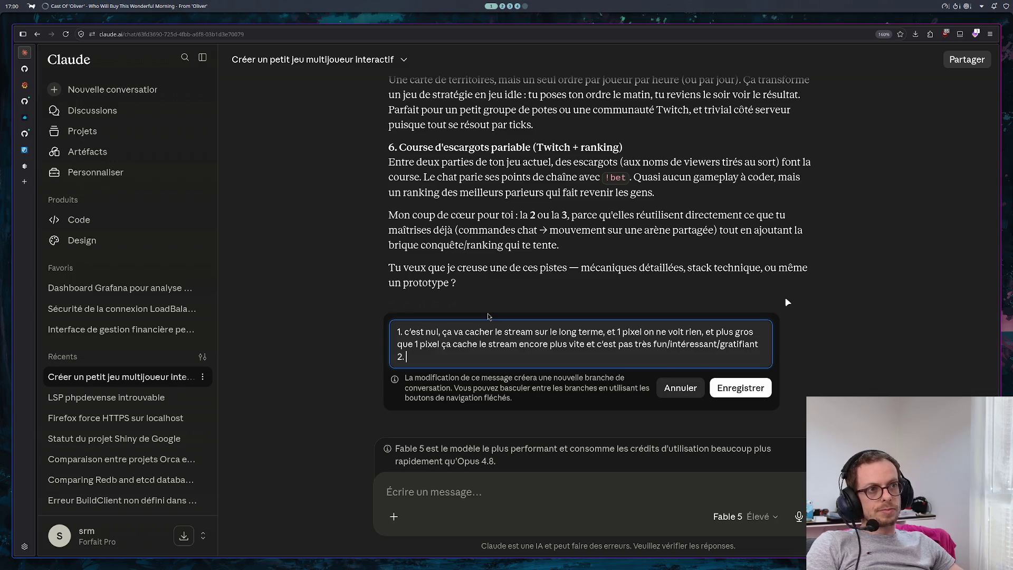
pyautogui.scroll(10, 723, 205)
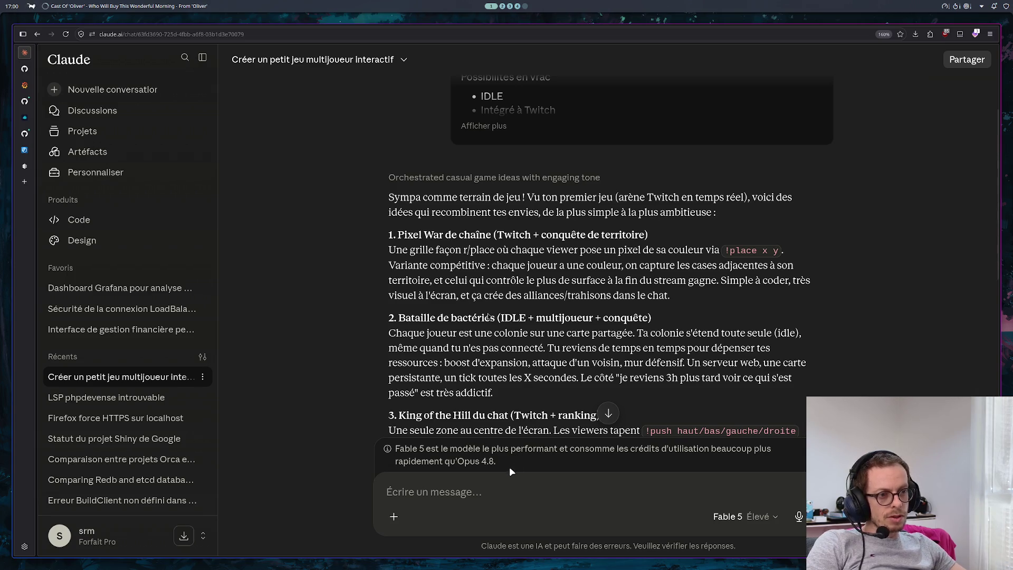
pyautogui.scroll(-10, 509, 429)
pyautogui.scroll(10, 521, 371)
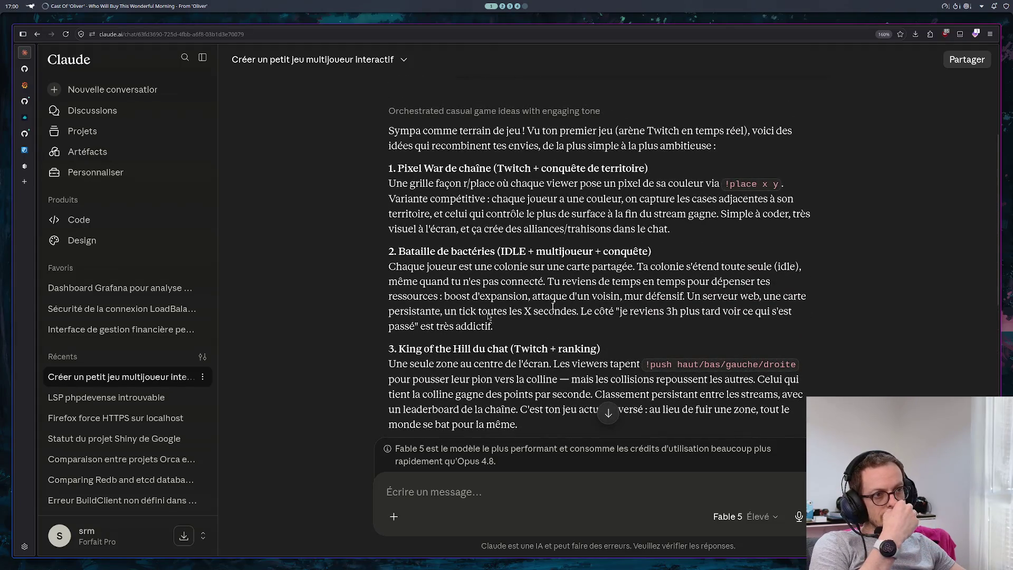
pyautogui.scroll(-10, 488, 315)
# Step: Clear the edited message text, then cancel and close the message editor without changes
pyautogui.hotkey('ctrl', 'a')
pyautogui.hotkey('ctrl', 'c')
pyautogui.press('BackSpace')
pyautogui.click(688, 363)
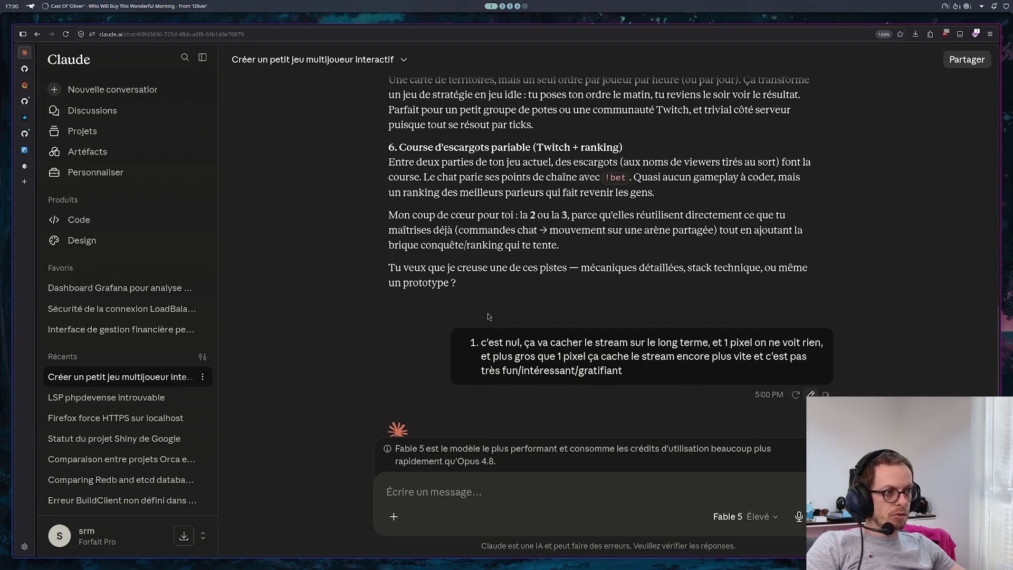
pyautogui.click(811, 394)
pyautogui.click(802, 377)
# Step: Paste the idea-1 feedback into the message box and start a new '2.' line
pyautogui.hotkey('ctrl', 'v')
pyautogui.hotkey('shift', 'Return')
pyautogui.write('2.')
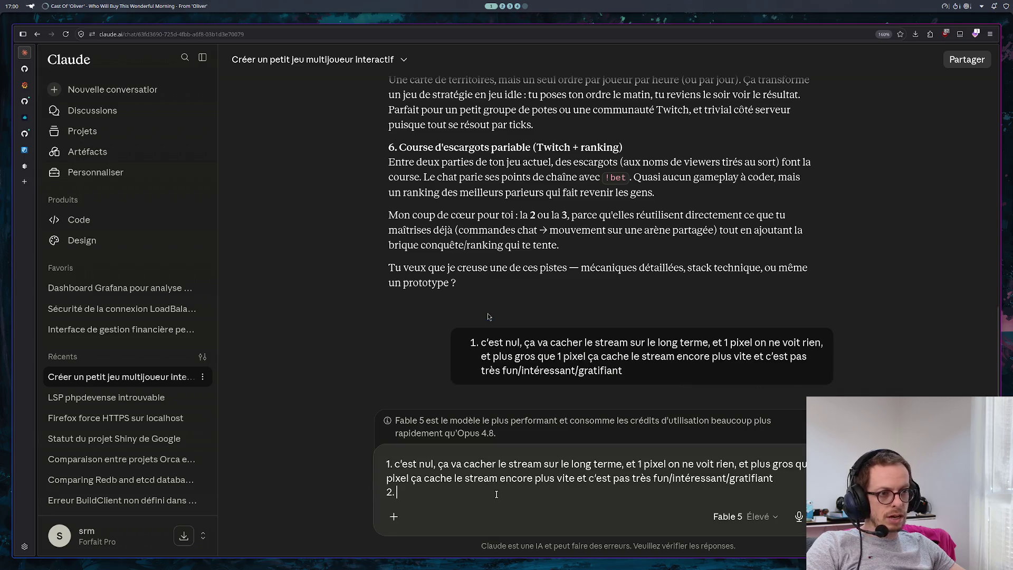
pyautogui.scroll(10, 543, 271)
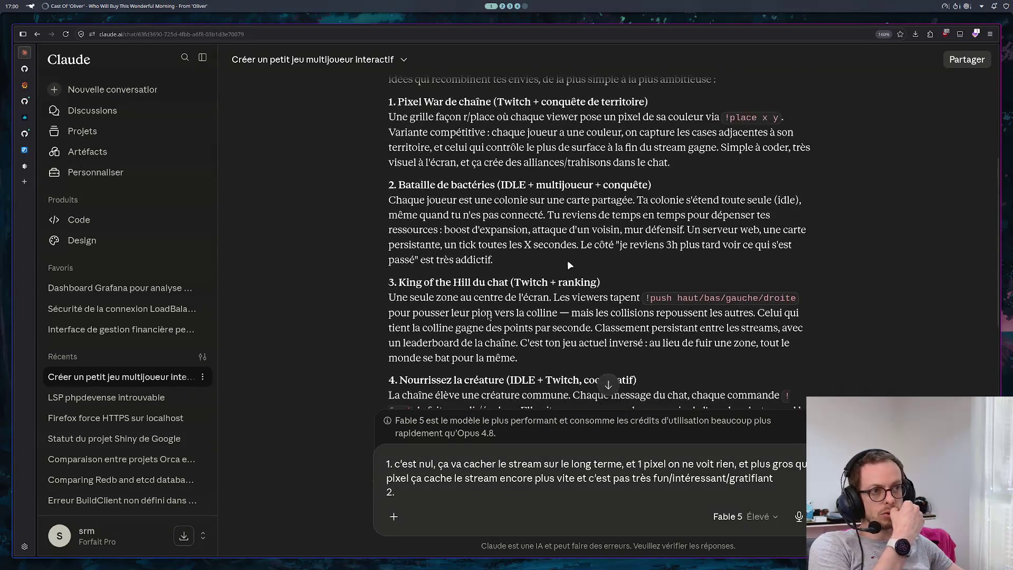
pyautogui.scroll(-2, 581, 254)
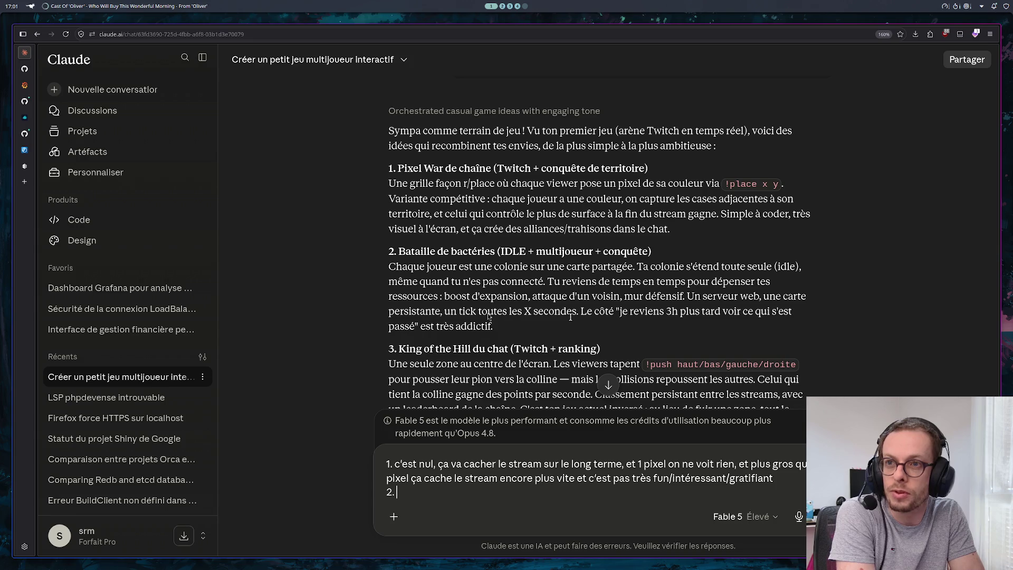
pyautogui.scroll(4, 605, 324)
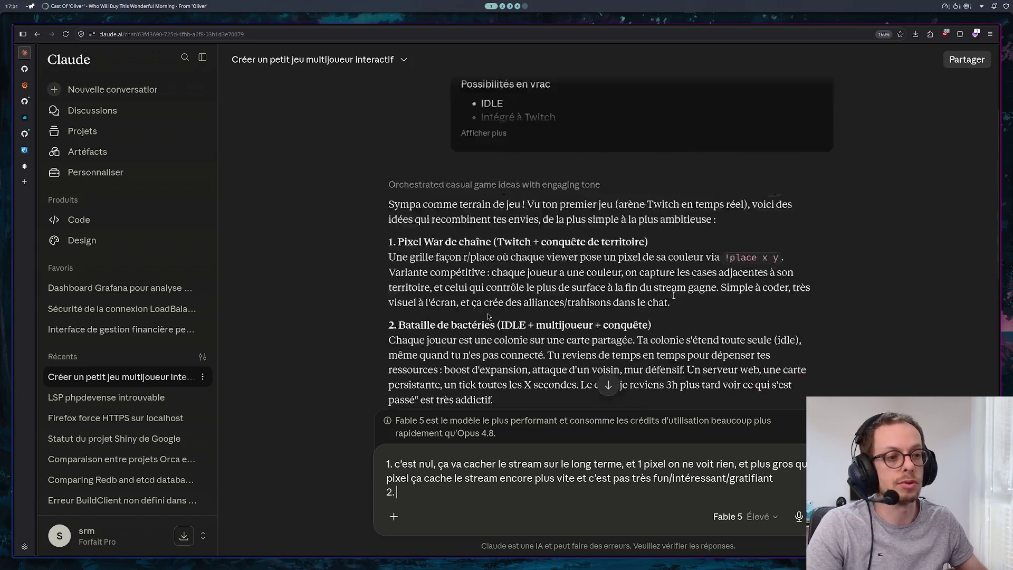
# Step: Expand the first request with 'Afficher plus' to show every possibility from IDLE to Avec Ranking
pyautogui.click(490, 238)
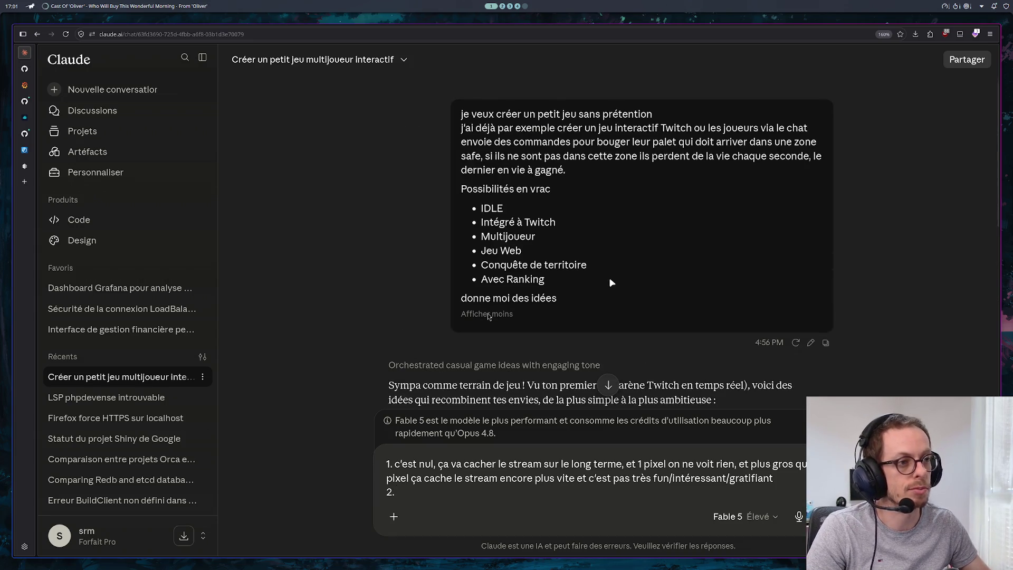
pyautogui.click(825, 342)
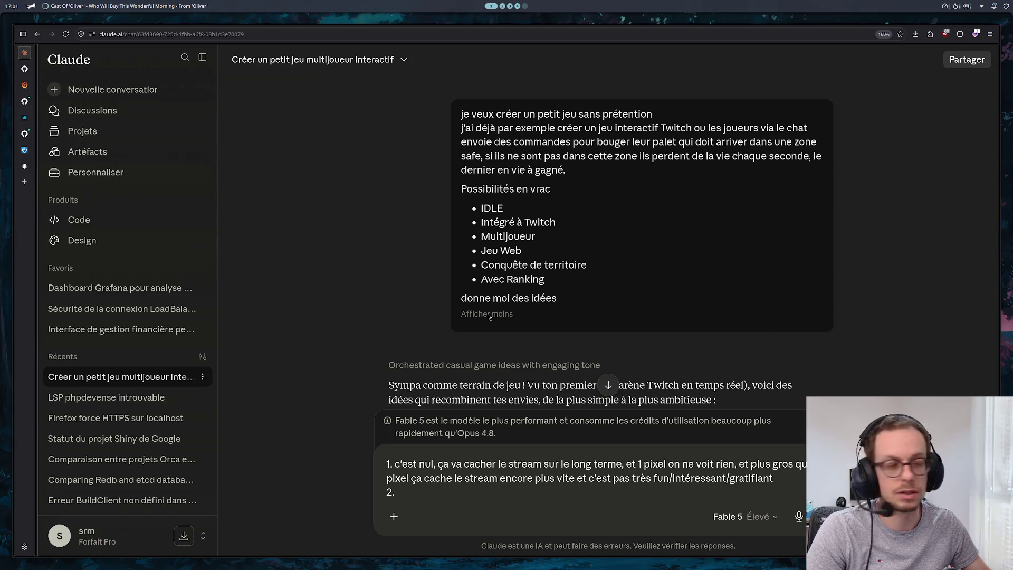
pyautogui.scroll(-3, 488, 316)
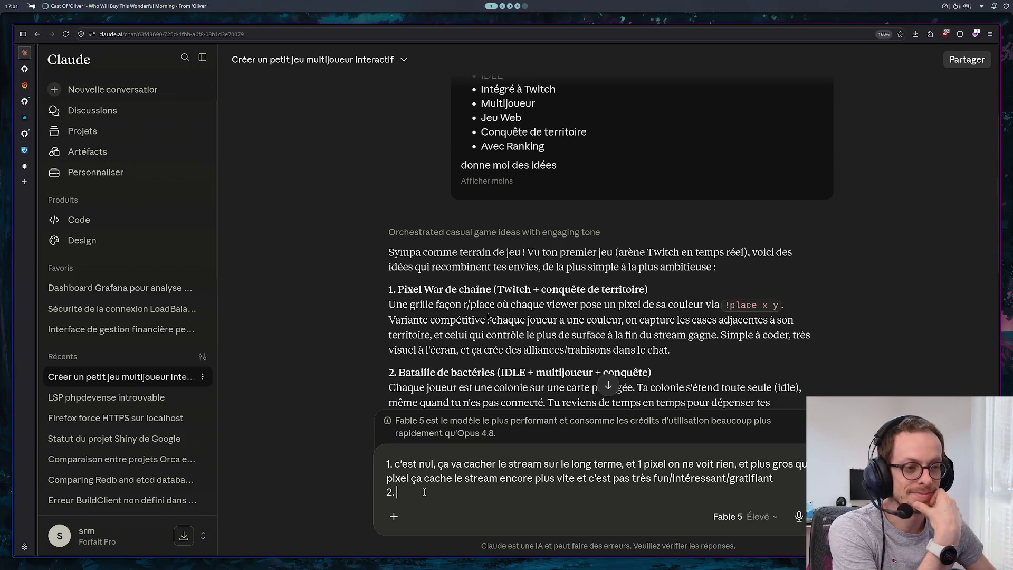
pyautogui.scroll(-2, 607, 248)
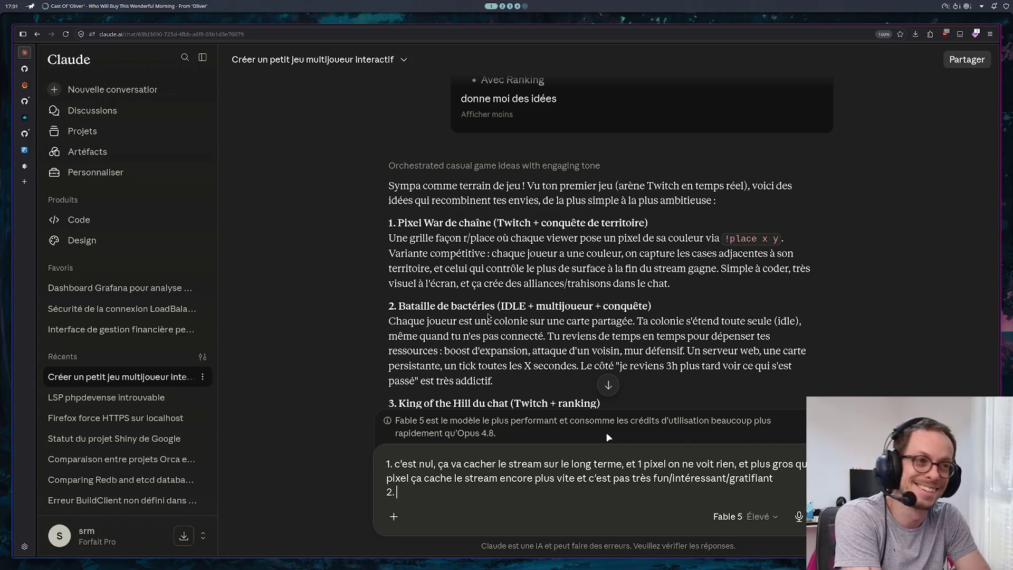
pyautogui.scroll(-1, 676, 401)
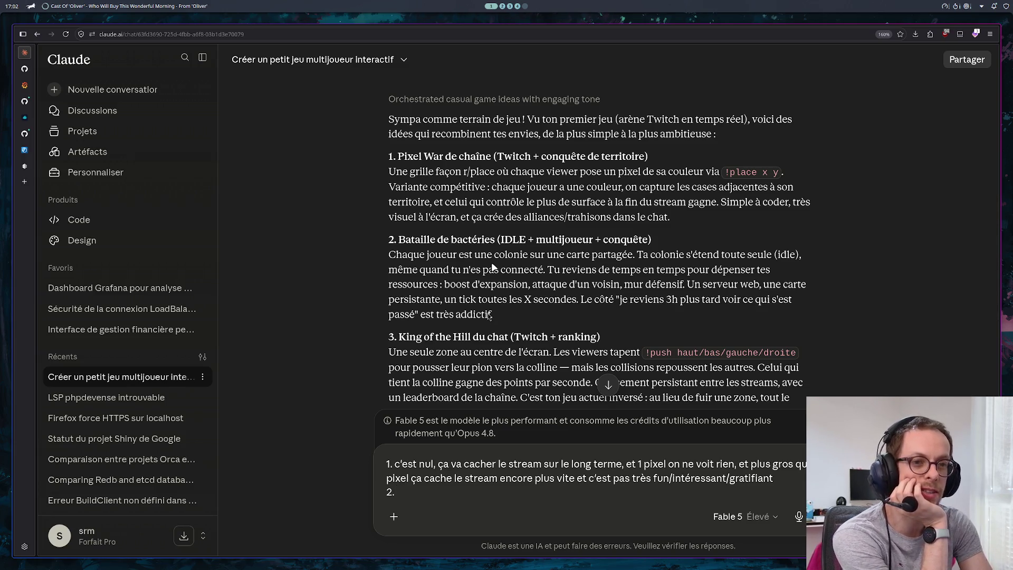
# Step: Collapse the sidebar and begin point 2: idea 2 seems not very interesting or rewarding
pyautogui.click(202, 57)
pyautogui.scroll(-2, 488, 316)
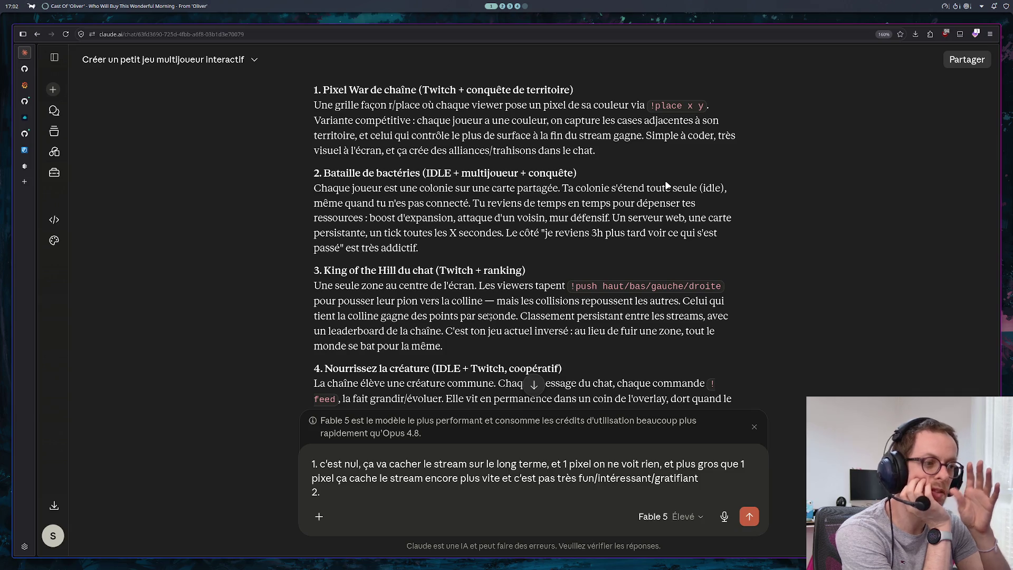
pyautogui.write('çà s')
pyautogui.press('BackSpace')
pyautogui.press('BackSpace')
pyautogui.press('BackSpace')
pyautogui.write('a semble pl')
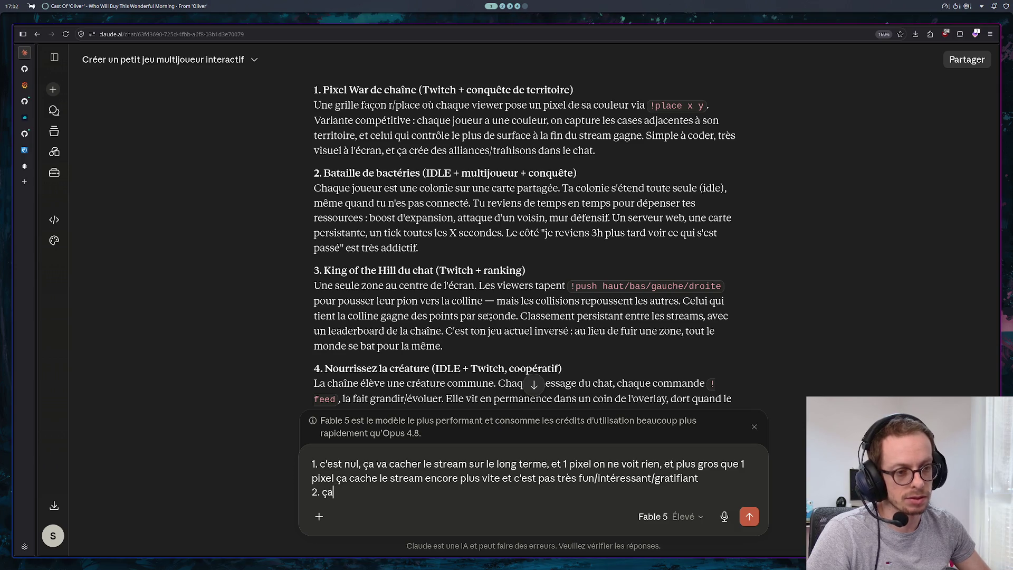
pyautogui.press('BackSpace')
pyautogui.write('eu uni')
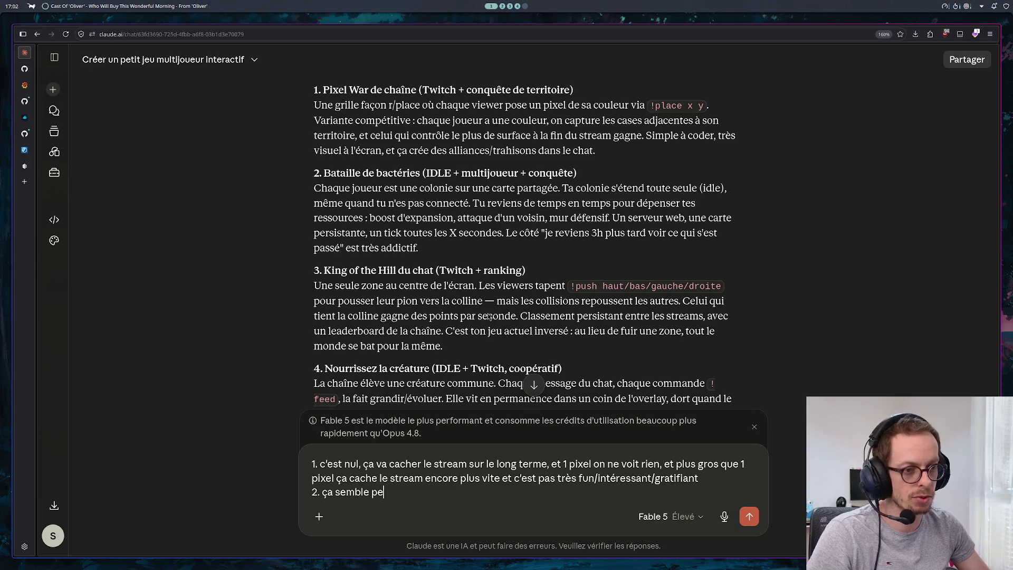
pyautogui.press('BackSpace')
pyautogui.press('BackSpace')
pyautogui.press('BackSpace')
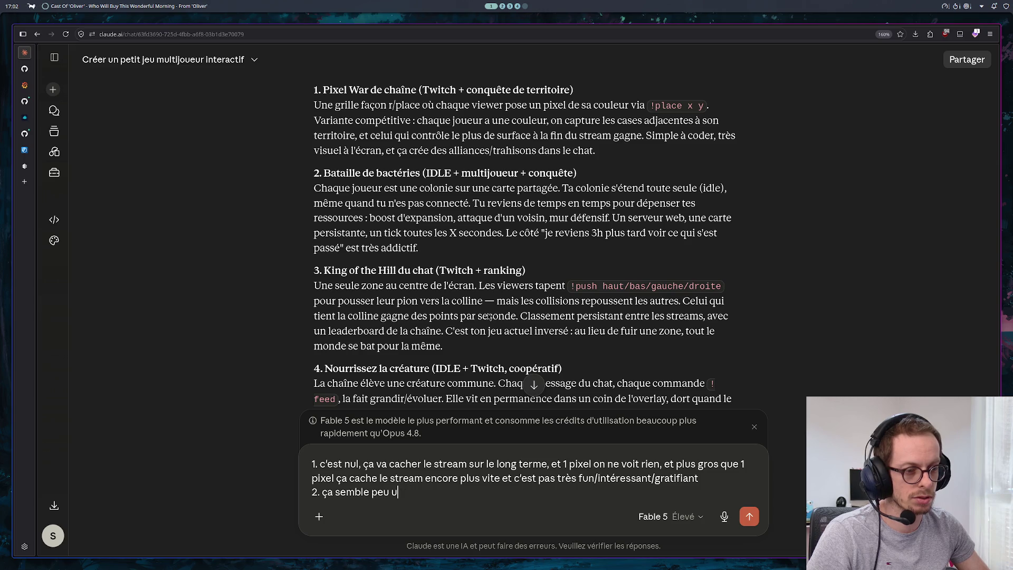
pyautogui.write('intéressant et grat')
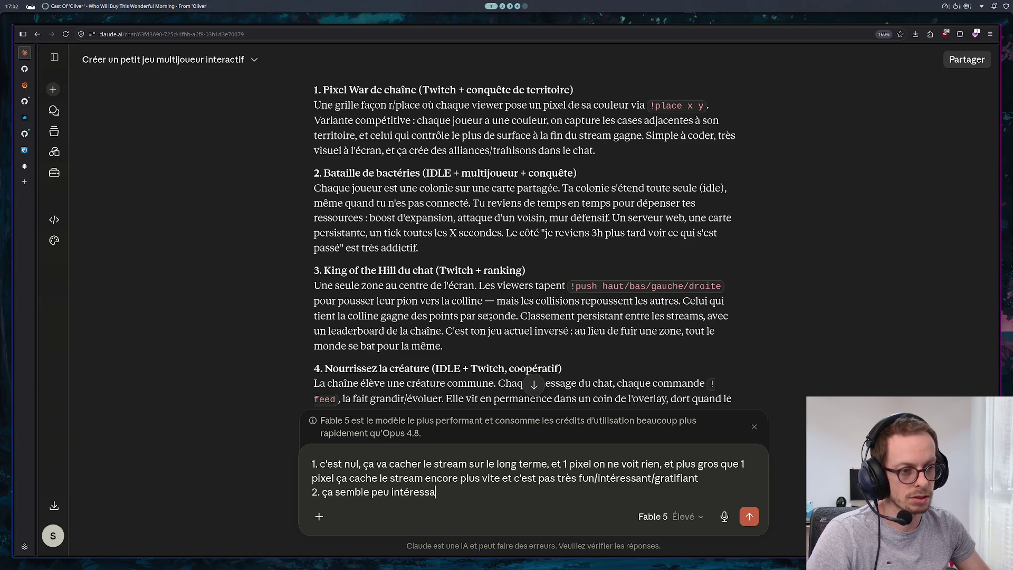
pyautogui.write('ifia')
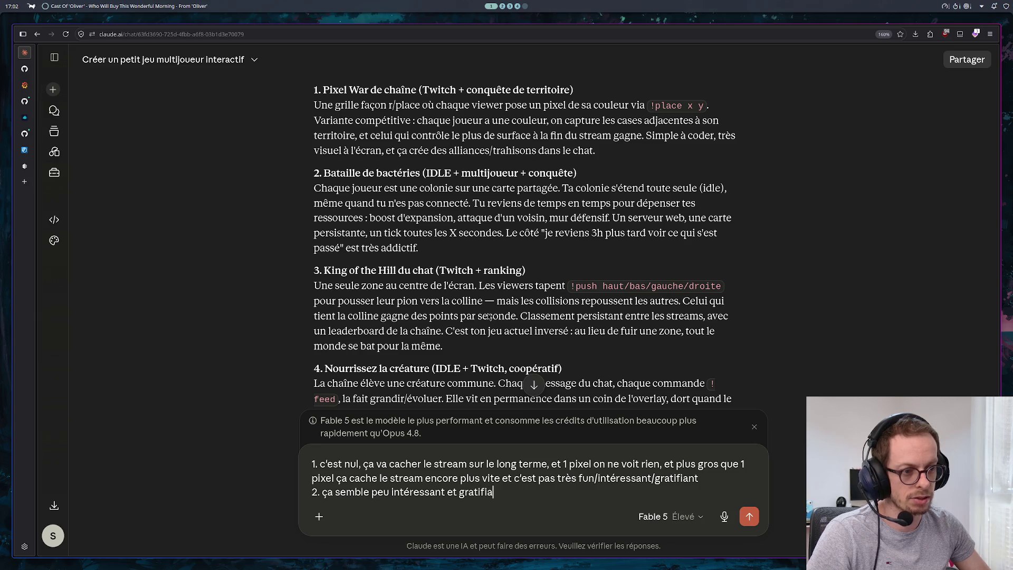
pyautogui.write('nt, et comme')
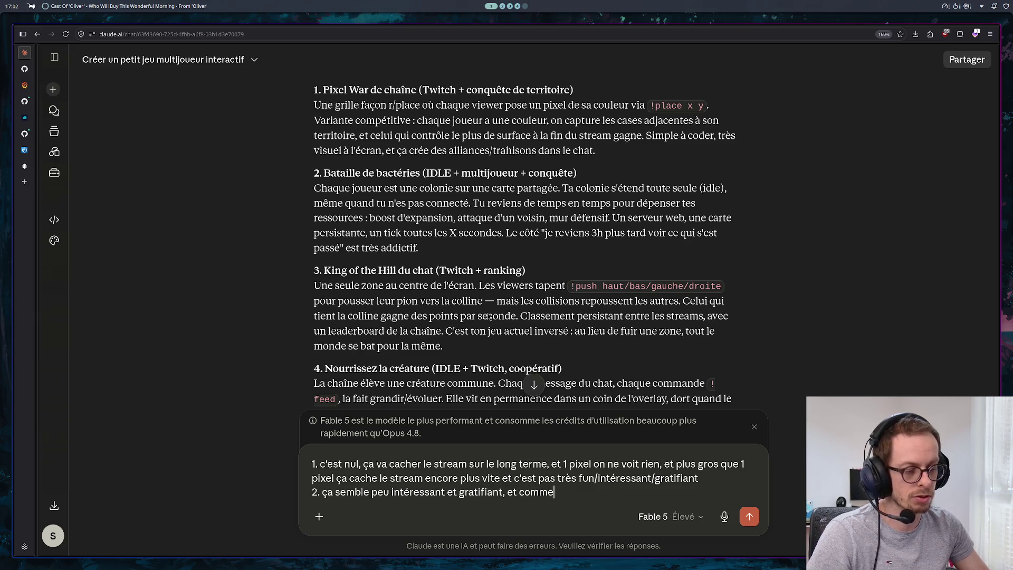
pyautogui.write('nt tu gères je')
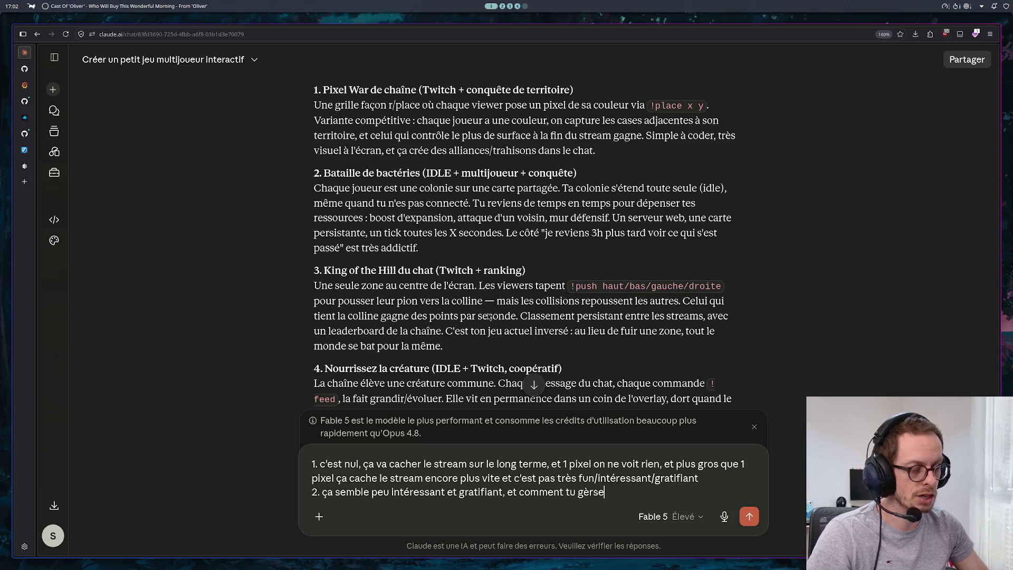
# Step: Ask how players joining mid-game are handled and start point '3.' on a new line
pyautogui.press('BackSpace')
pyautogui.press('BackSpace')
pyautogui.write('les joueurs qui arriven')
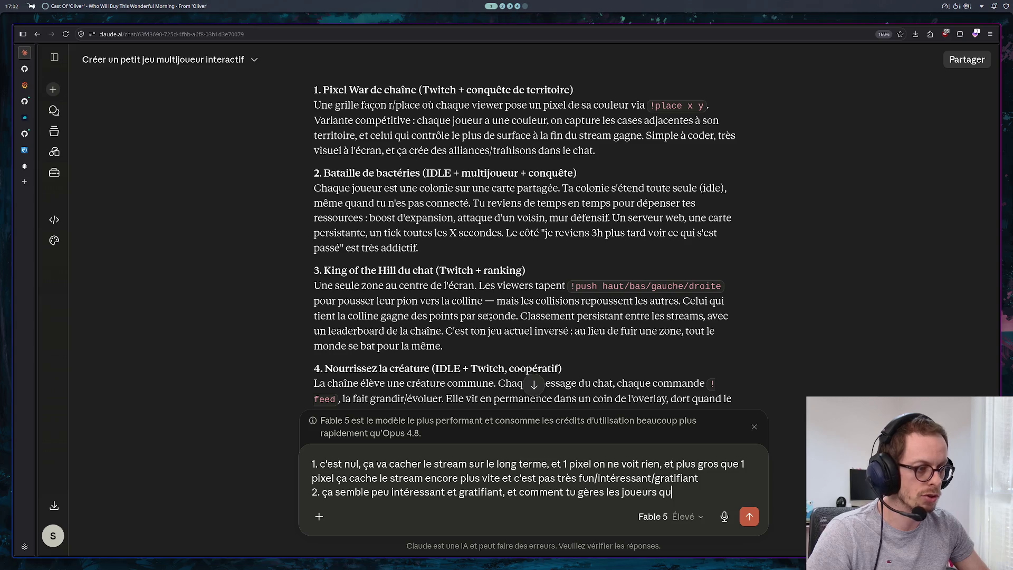
pyautogui.write('t en')
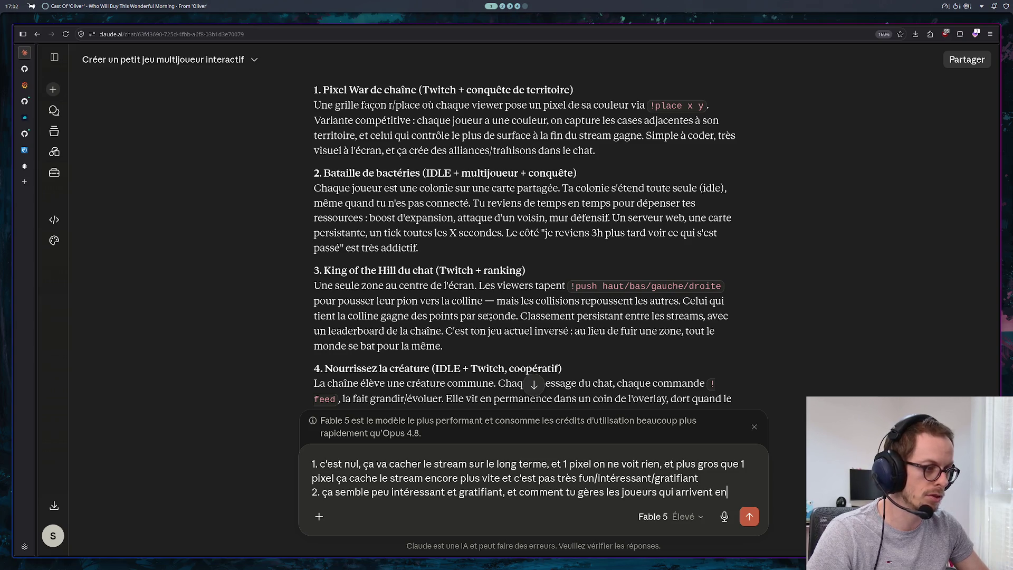
pyautogui.write(' cours de partie ? ')
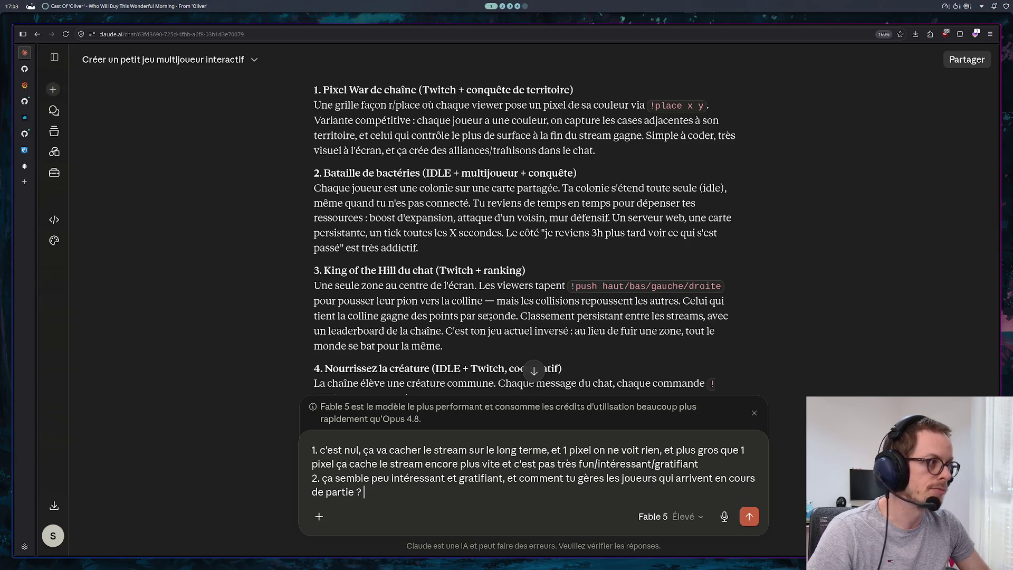
pyautogui.write('si tu')
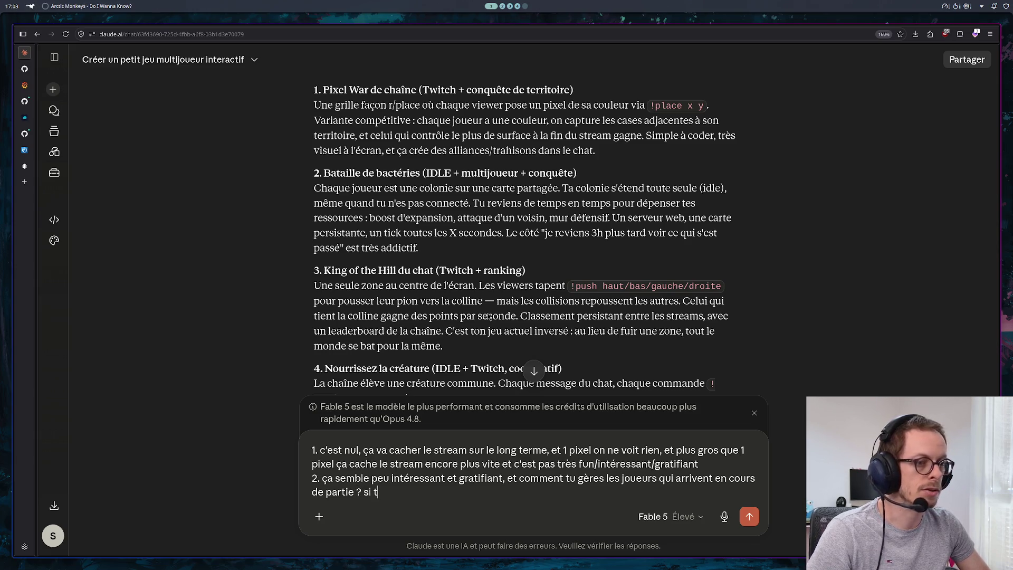
pyautogui.press('BackSpace')
pyautogui.press('BackSpace')
pyautogui.press('BackSpace')
pyautogui.write('ils sont trop éloign')
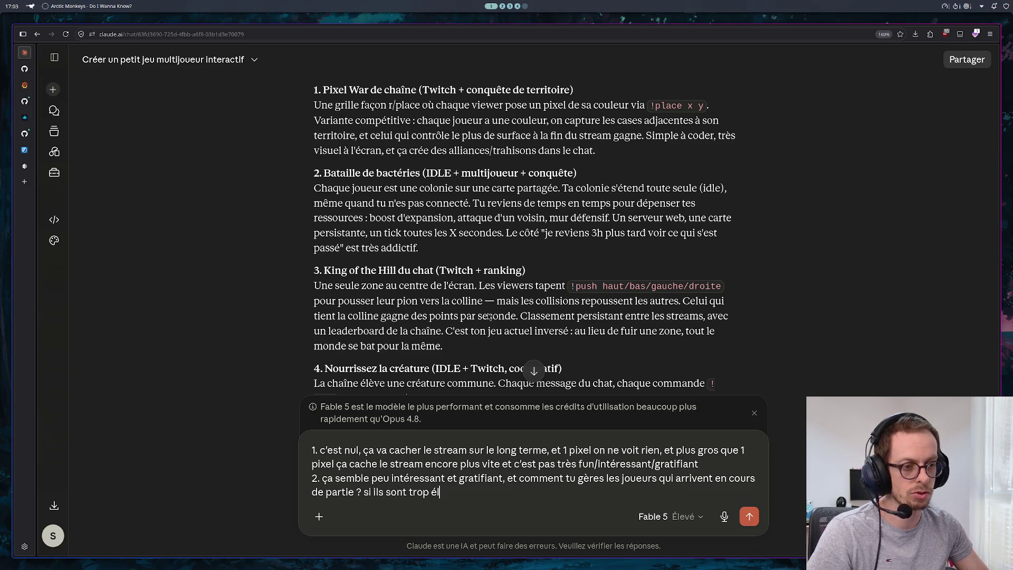
pyautogui.write('é des ')
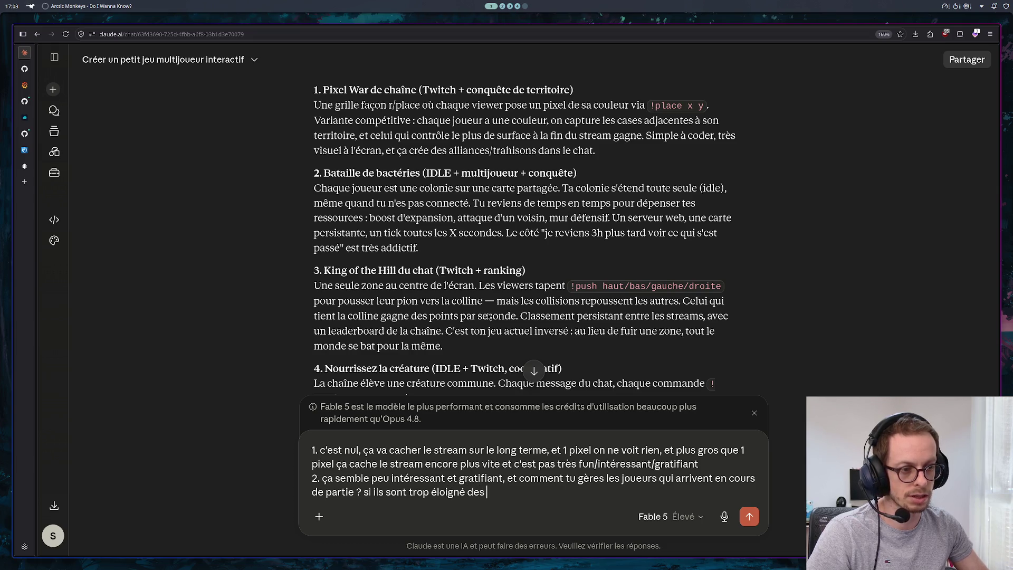
pyautogui.write('autres, ils vont')
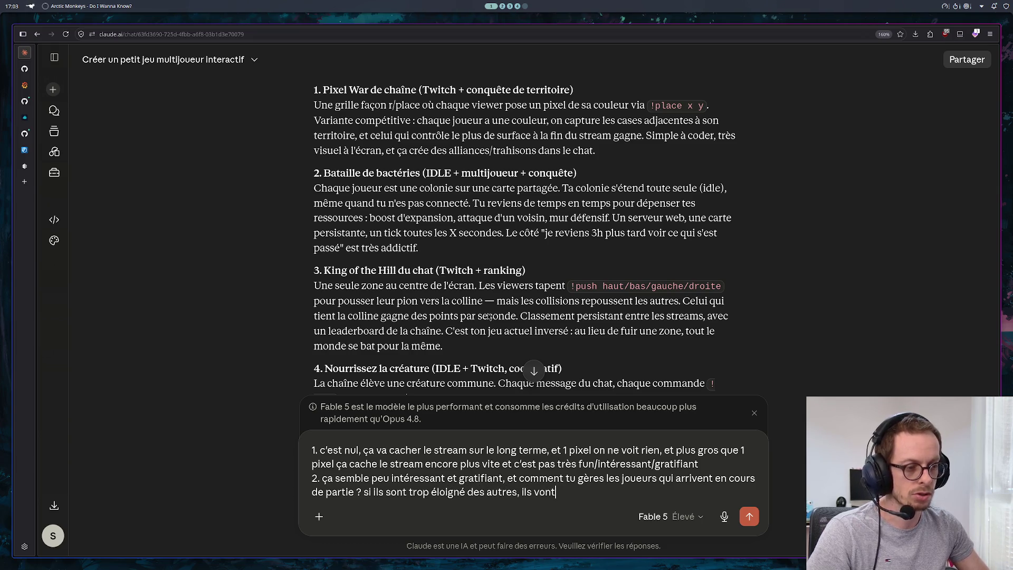
pyautogui.write(' grandir san')
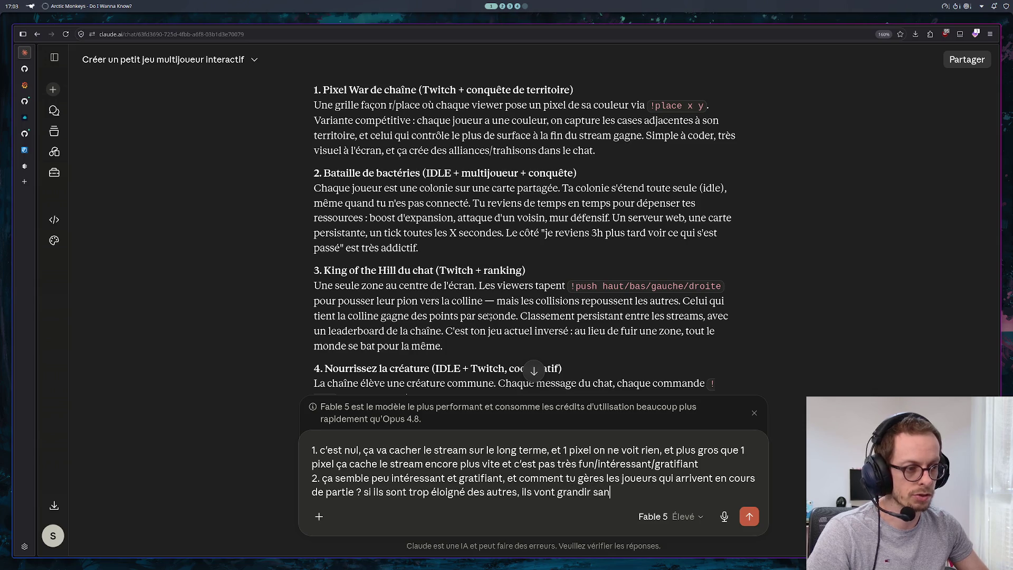
pyautogui.write('s avoir rien à')
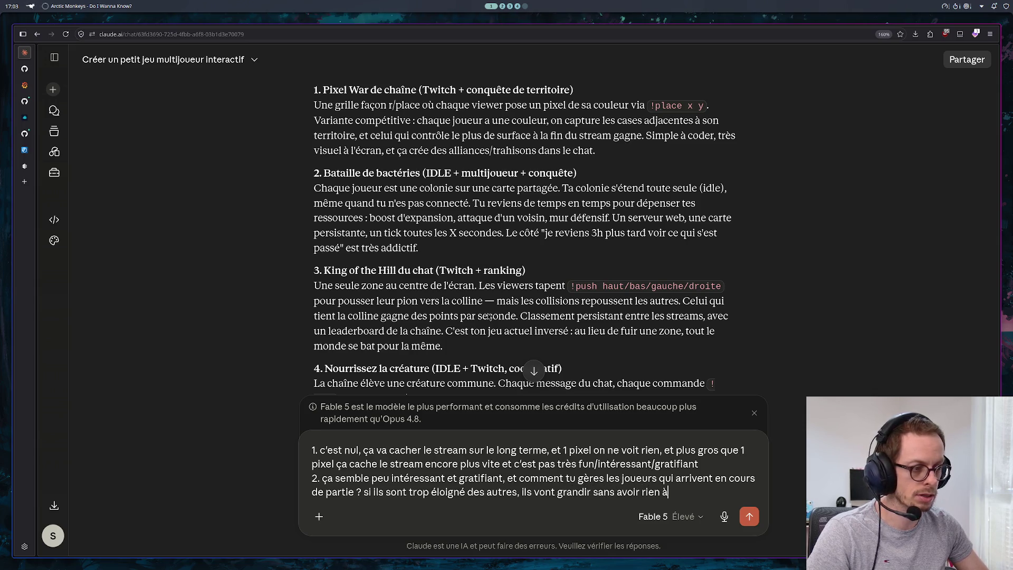
pyautogui.write(' faire, si ils')
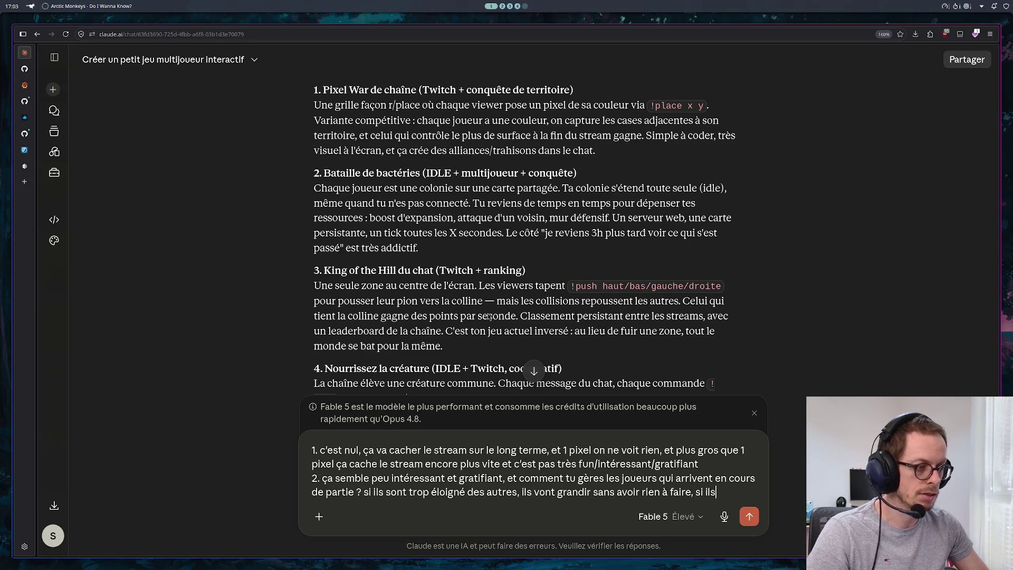
pyautogui.write(' sont trop près')
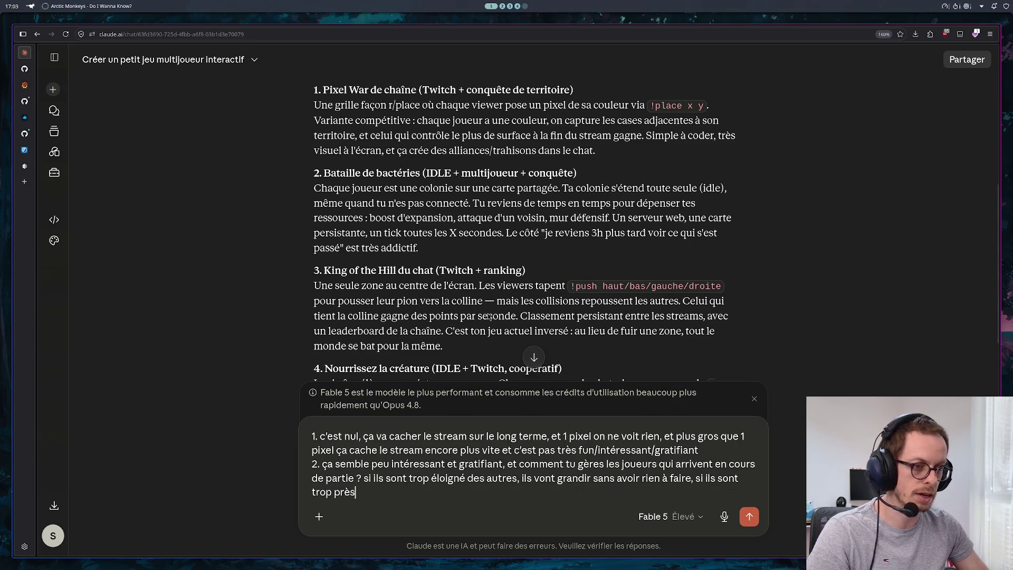
pyautogui.write(', plus il y')
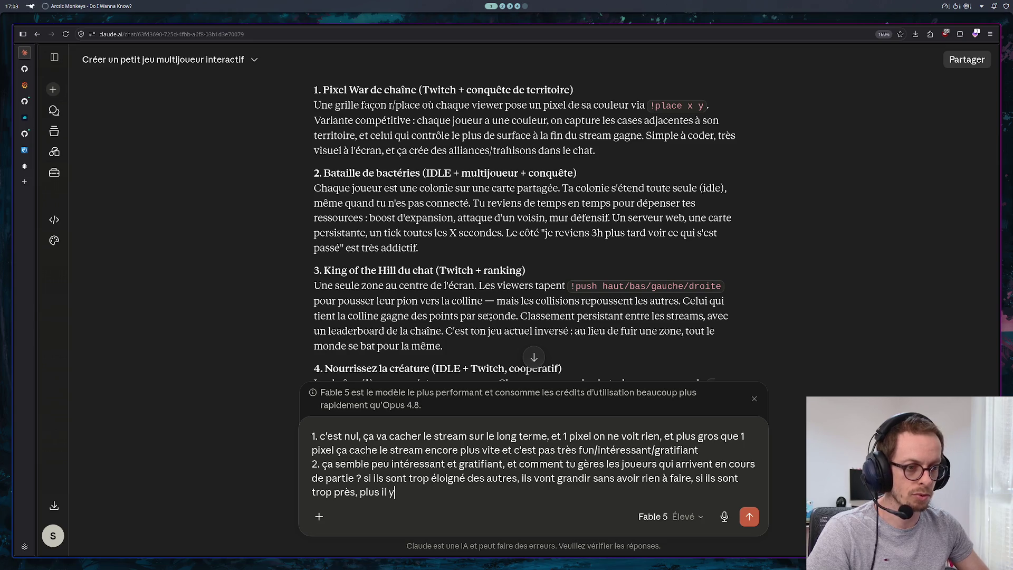
pyautogui.write(' a de nouveau jou')
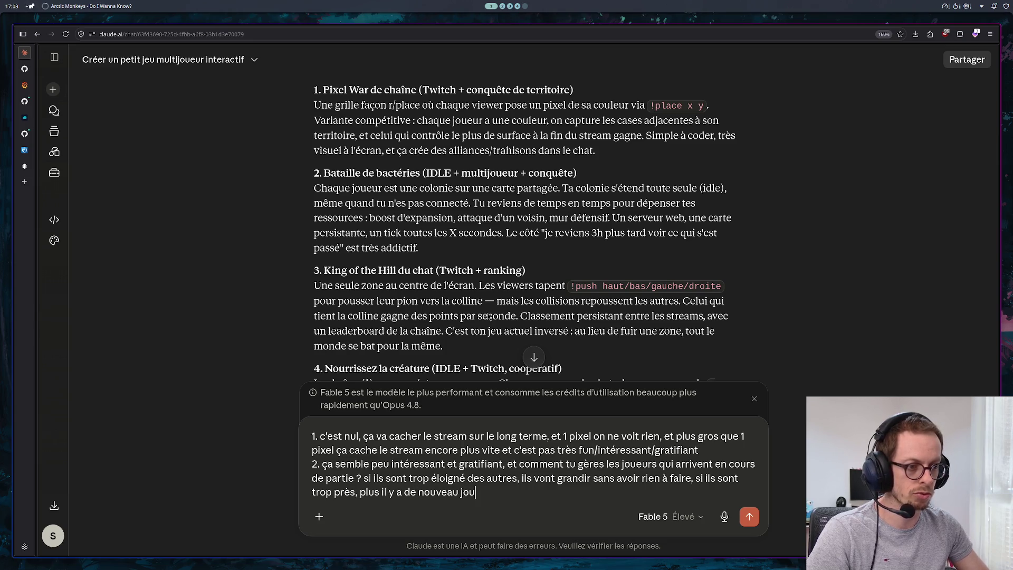
pyautogui.write('eurs, plus te')
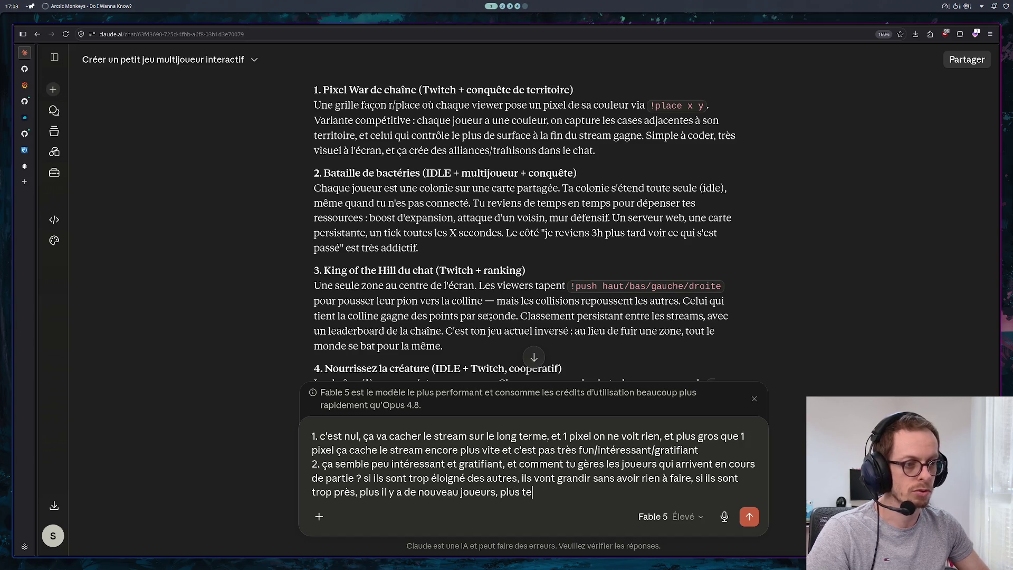
pyautogui.press('BackSpace')
pyautogui.write('u es entour')
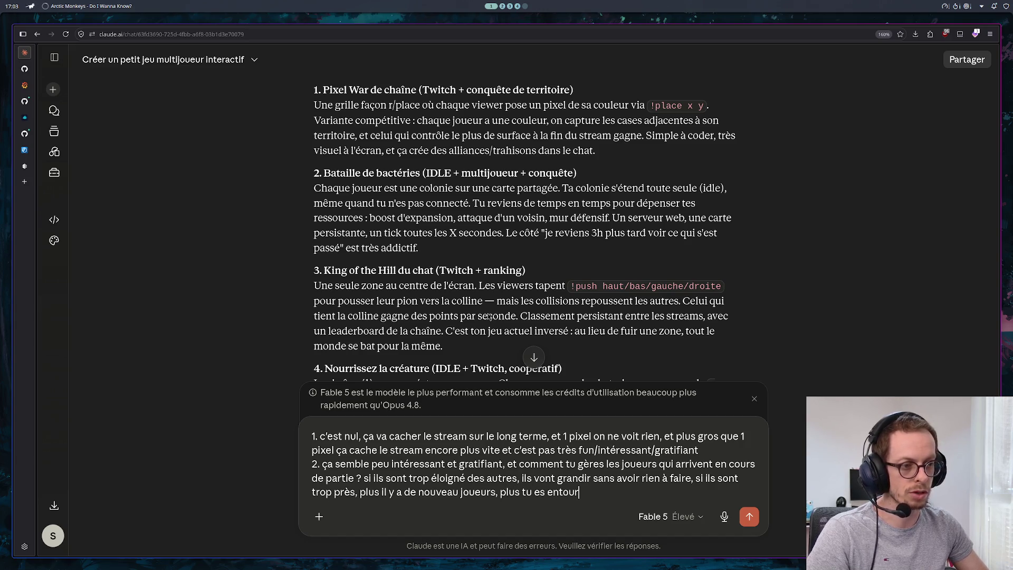
pyautogui.write("é c'es")
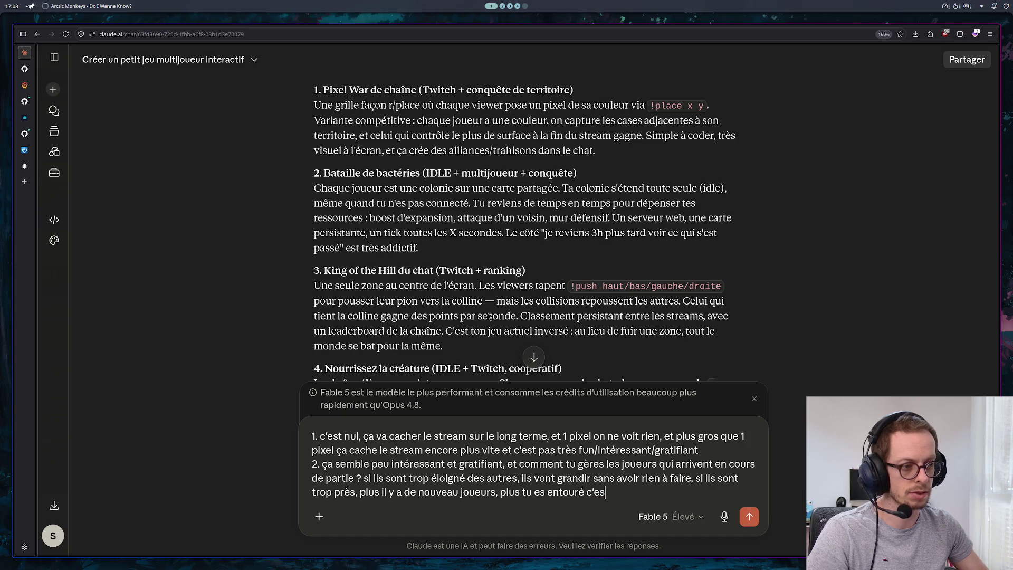
pyautogui.write('t injuste')
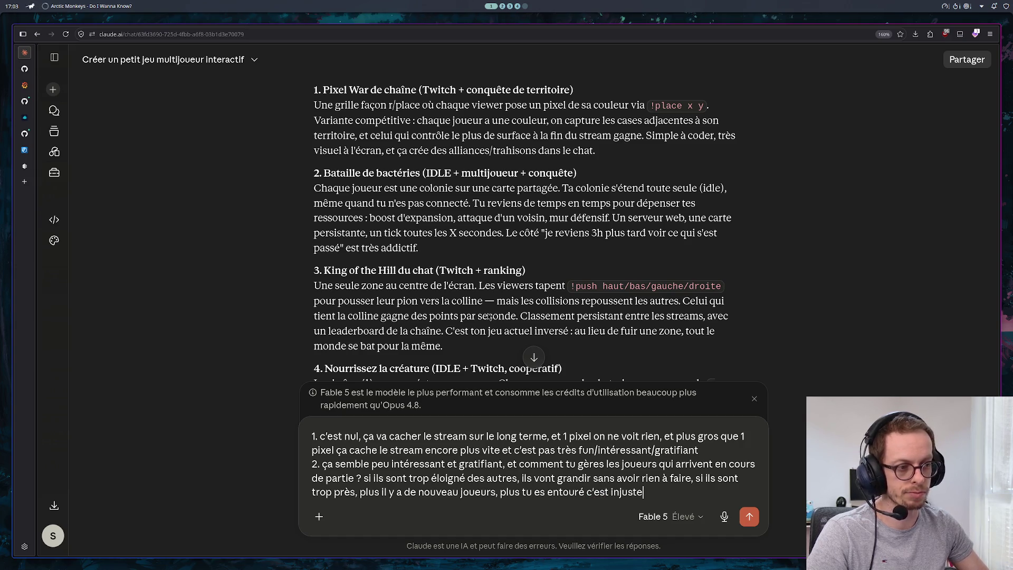
pyautogui.hotkey('shift', 'Return')
pyautogui.write('3.')
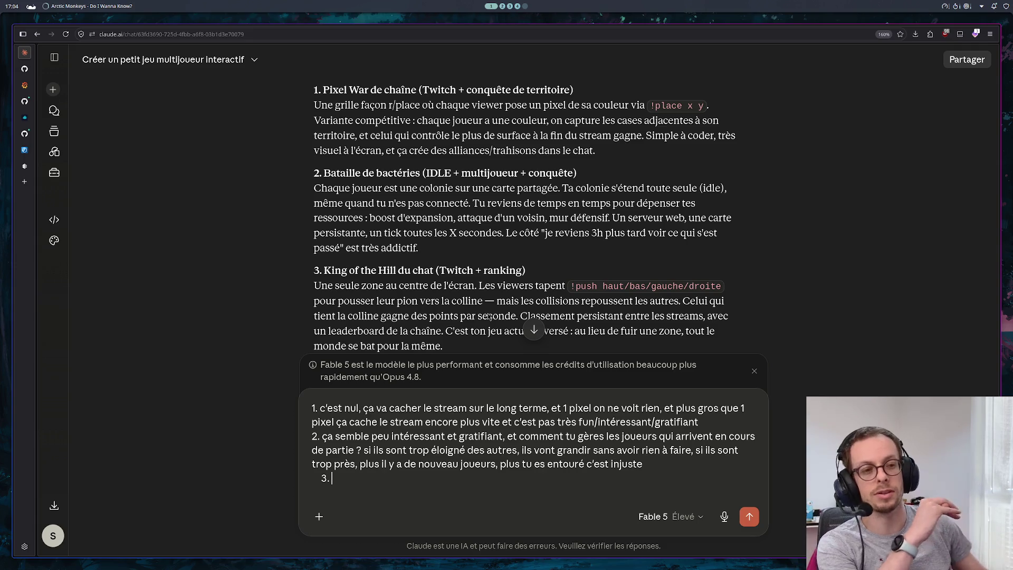
pyautogui.scroll(-3, 650, 239)
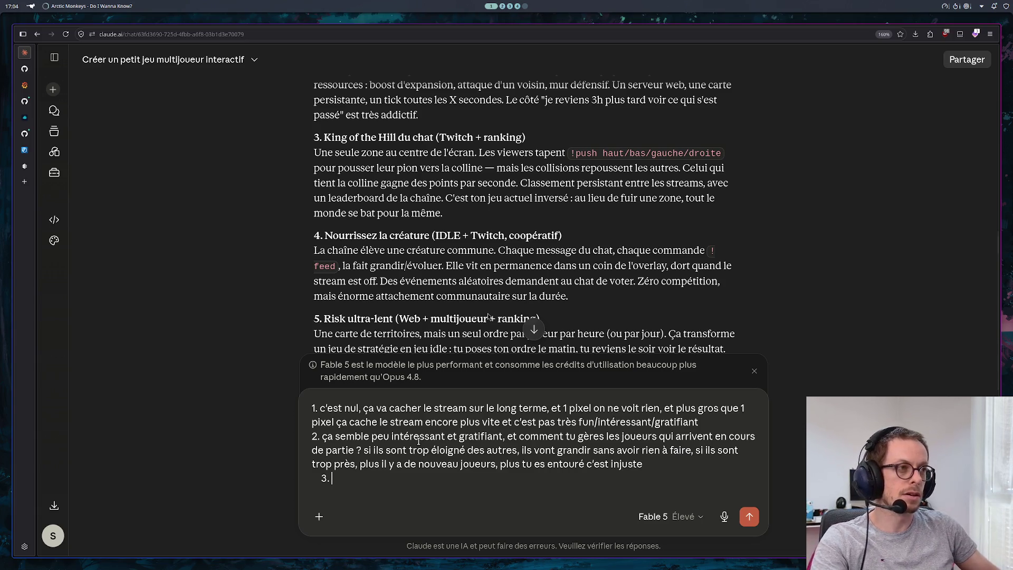
# Step: Write point 3: too like my own game, a single goal, not varied, little to do
pyautogui.write('ça res')
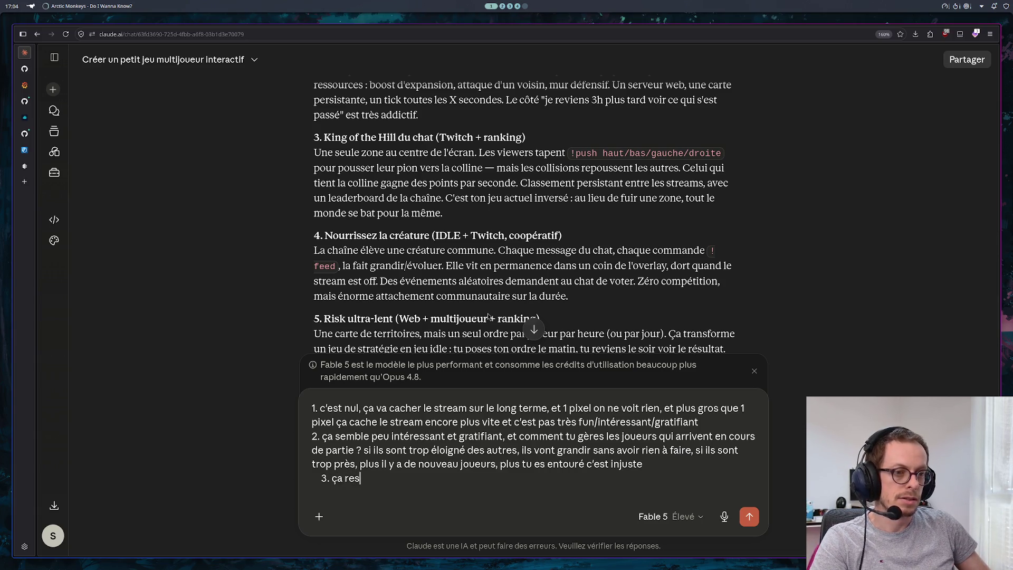
pyautogui.write('semble trop à mon je')
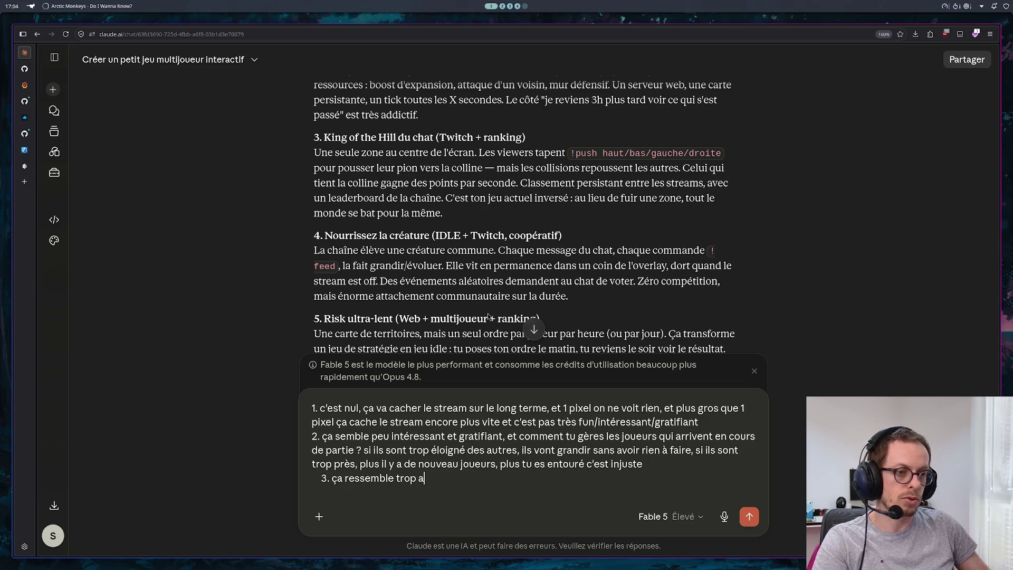
pyautogui.write('u')
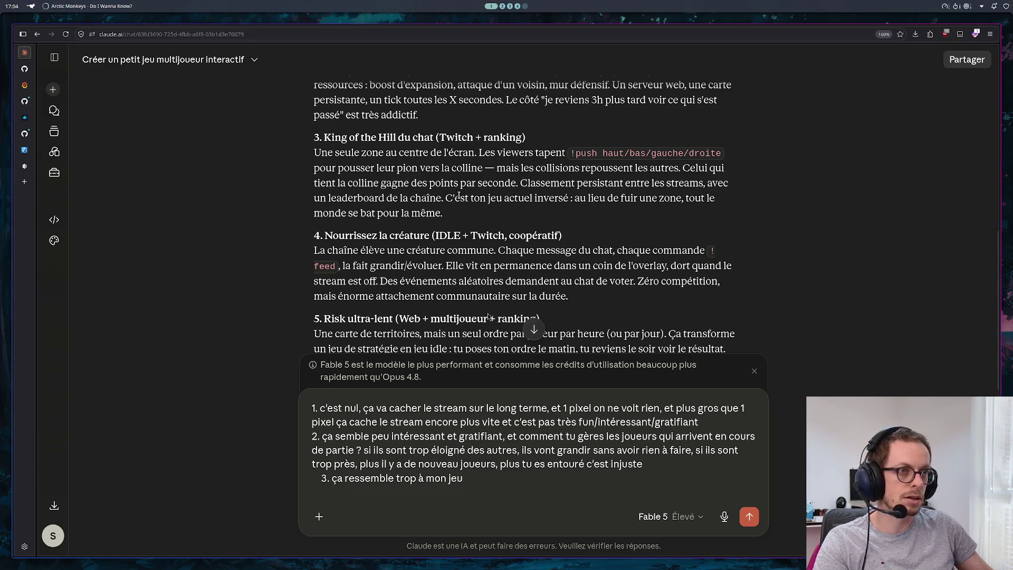
pyautogui.write(' et ')
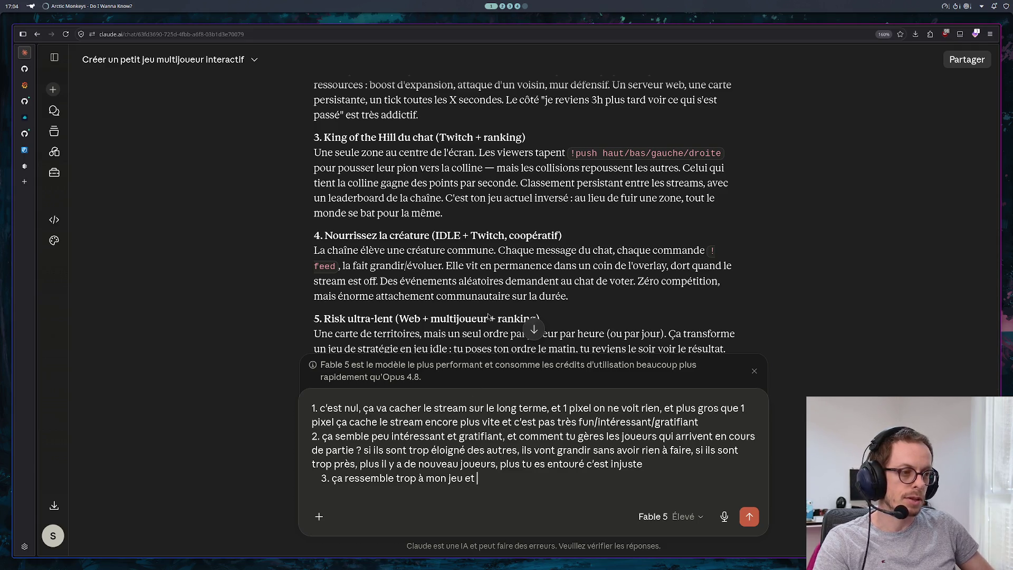
pyautogui.write("un seul but c')s")
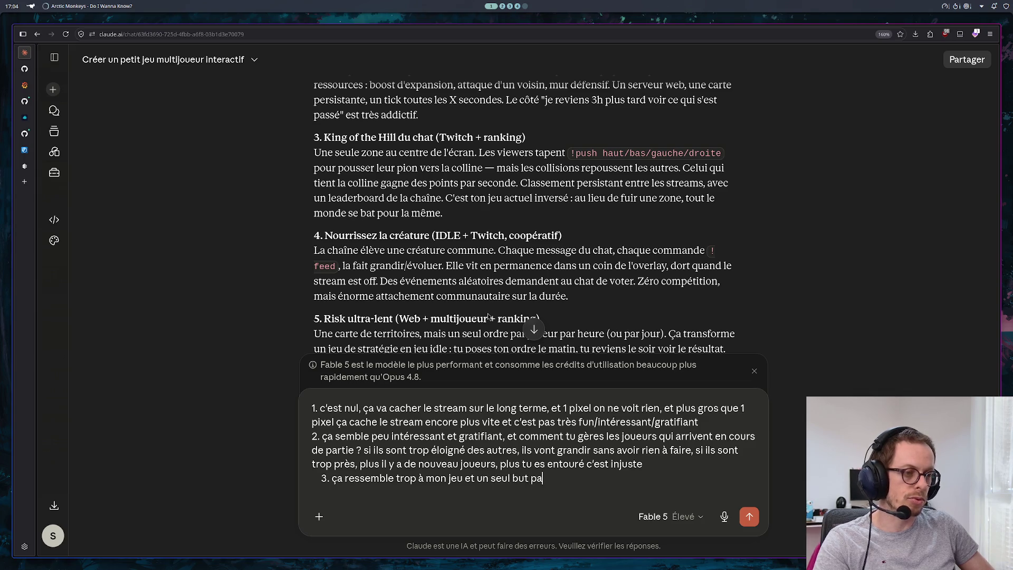
pyautogui.press('BackSpace')
pyautogui.press('BackSpace')
pyautogui.write('est pas très var')
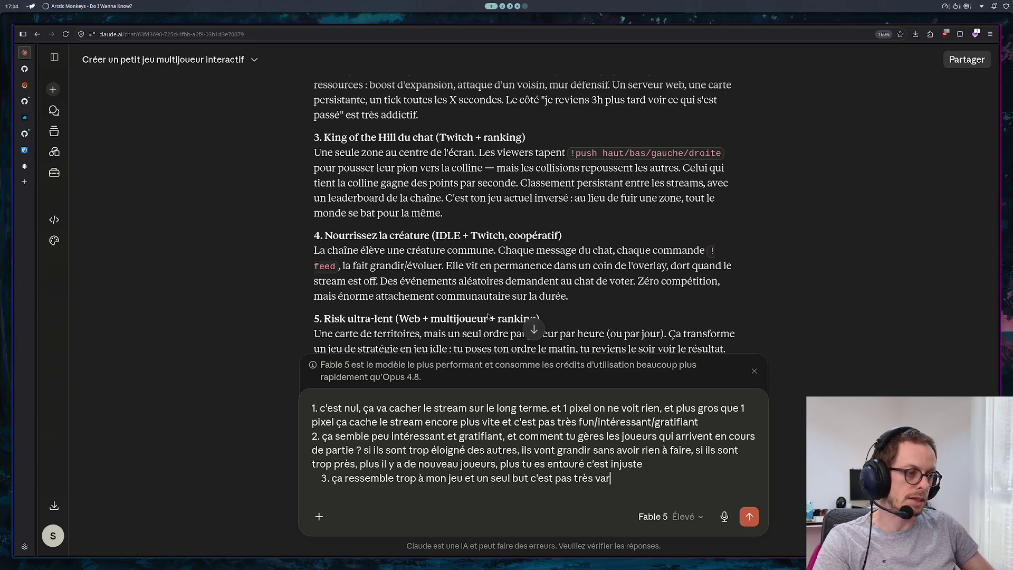
pyautogui.write('ié tu ')
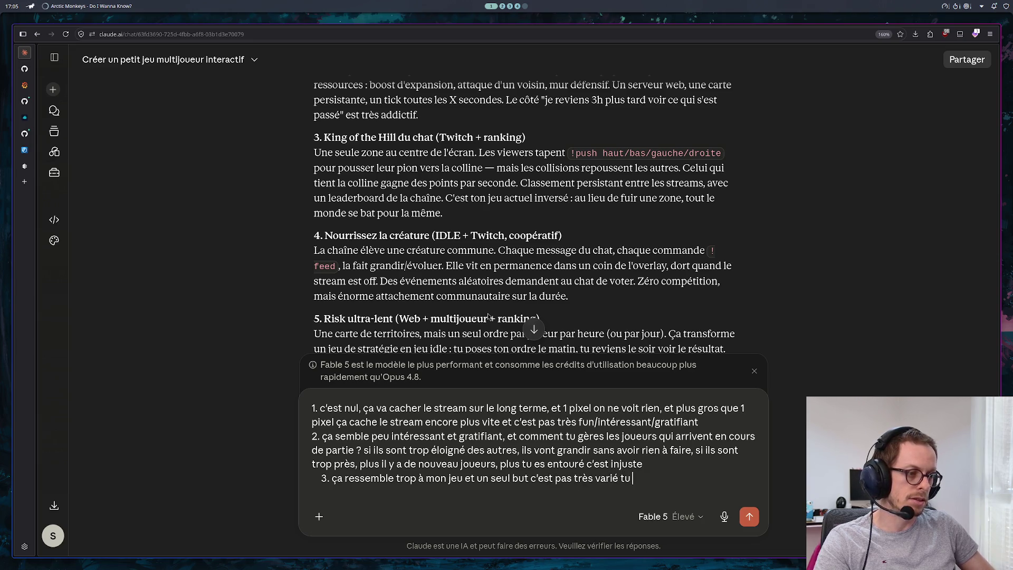
pyautogui.write('as pas grand coh')
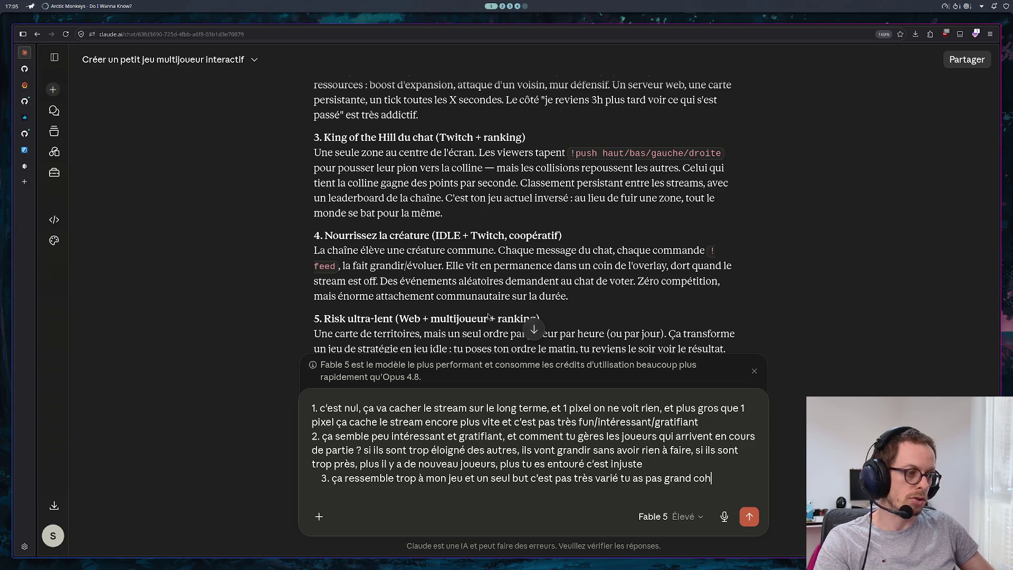
pyautogui.press('BackSpace')
pyautogui.press('BackSpace')
pyautogui.write('hose à faire')
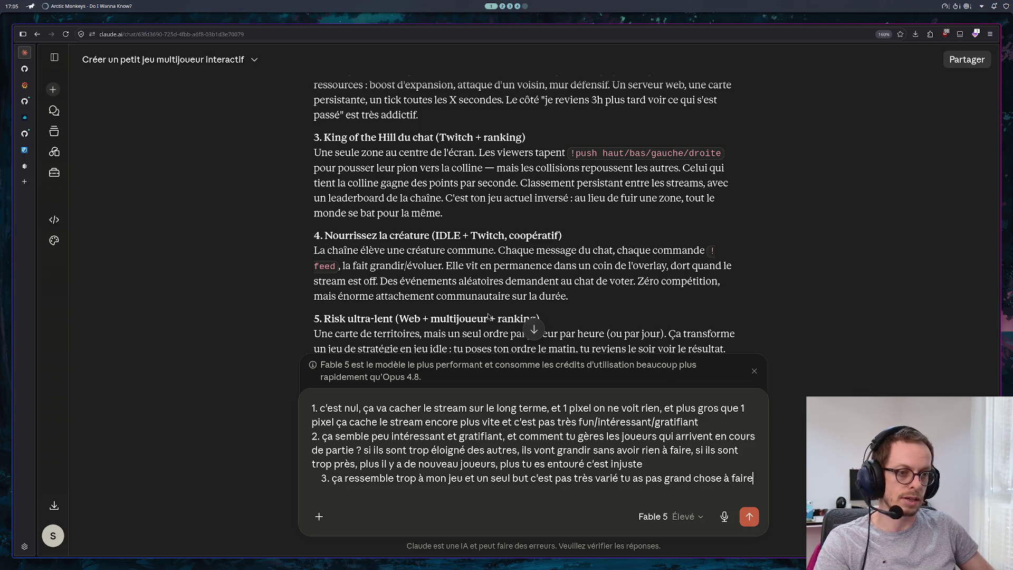
pyautogui.press('Return')
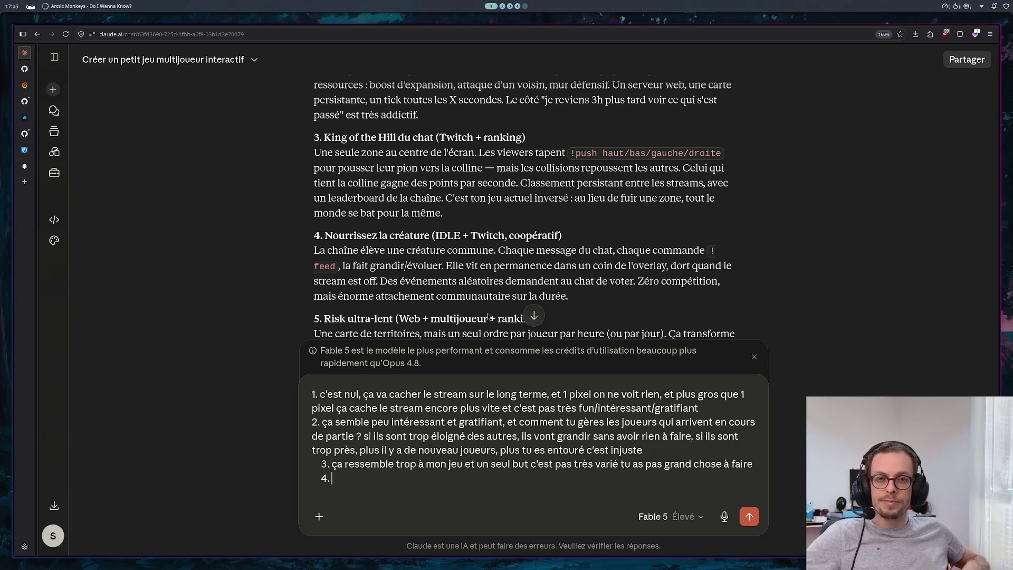
pyautogui.hotkey('ctrl', 't')
pyautogui.write('gist')
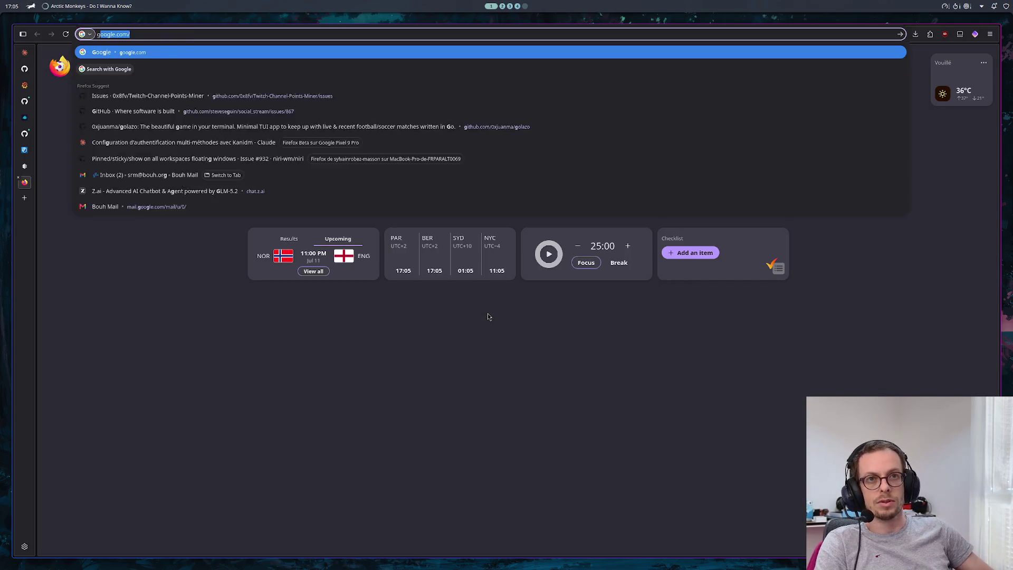
pyautogui.press('Return')
pyautogui.hotkey('ctrl', 'l')
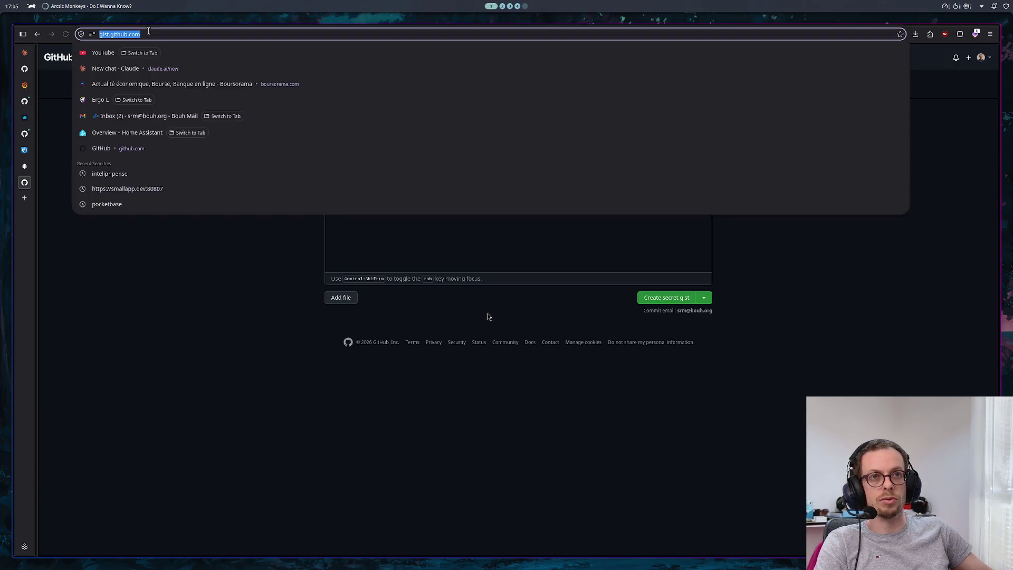
pyautogui.click(487, 317)
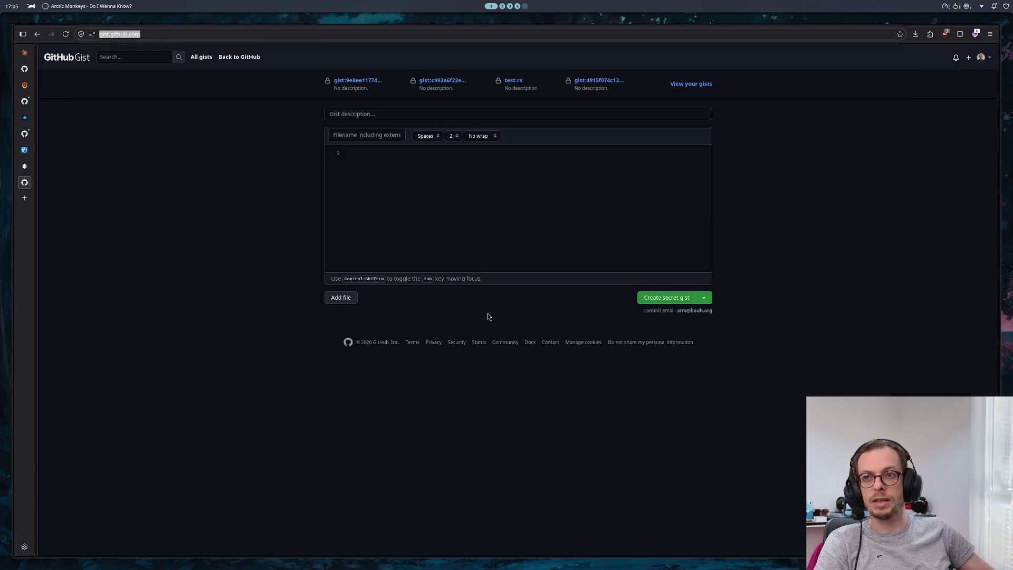
pyautogui.click(195, 237)
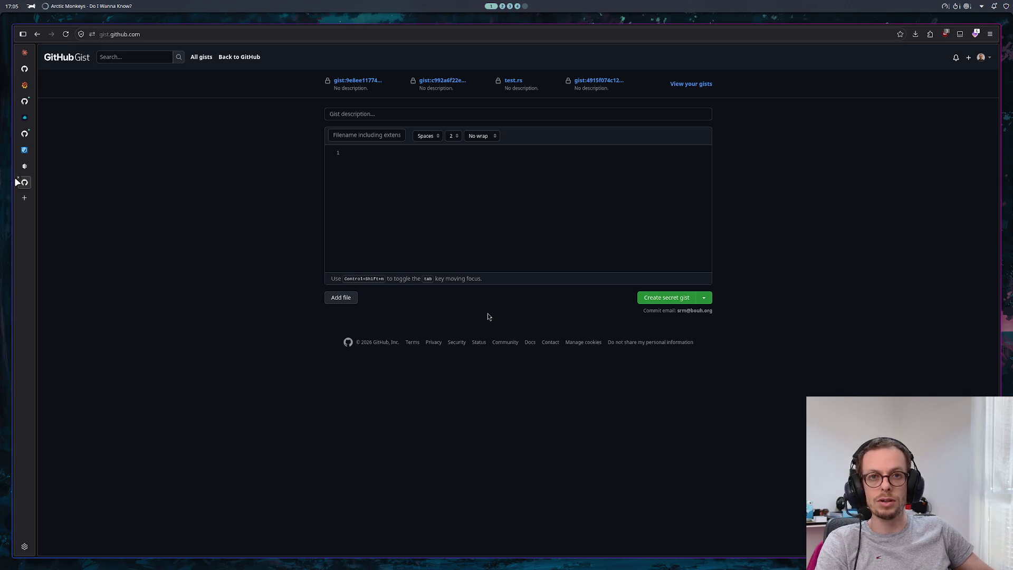
pyautogui.middleClick(20, 181)
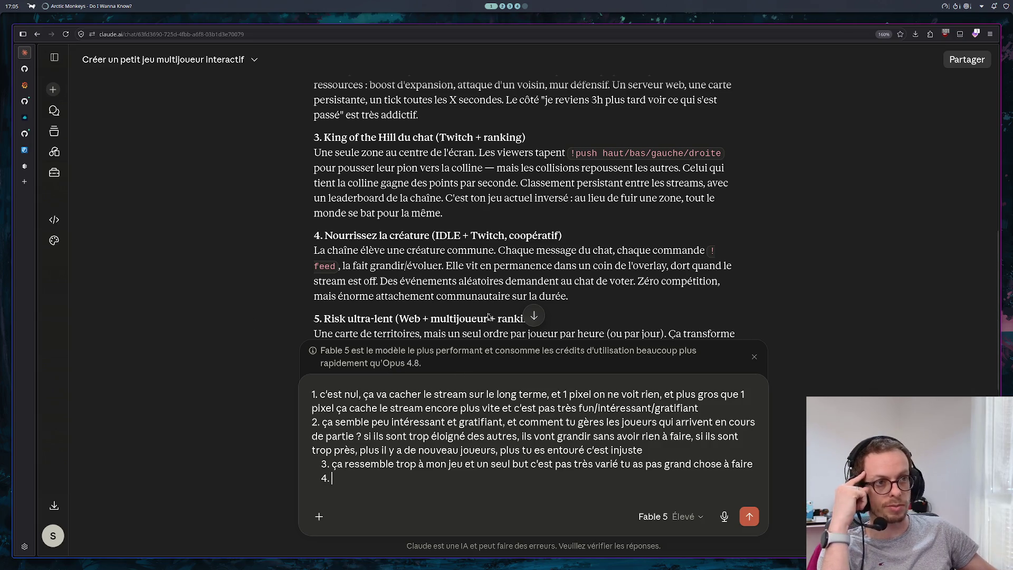
# Step: Write point 4: no co-op, every player for themselves or alliances between players; start point 5
pyautogui.scroll(-1, 488, 316)
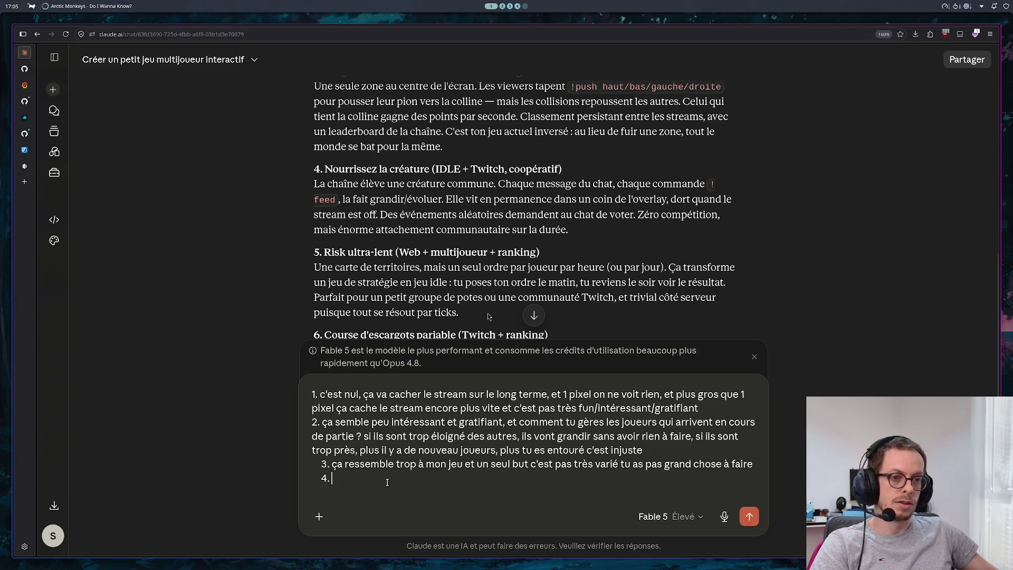
pyautogui.write('pas de coopératif, je veux du chacun pour soit, ou éventuellement des alla')
pyautogui.press('BackSpace')
pyautogui.write('iances entre joueu')
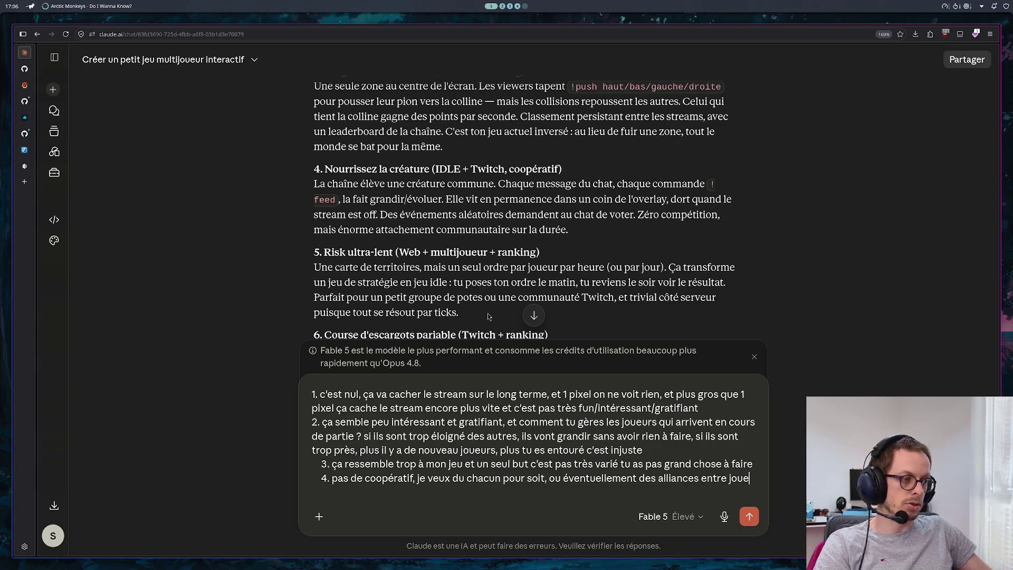
pyautogui.write('rs')
pyautogui.hotkey('shift', 'Return')
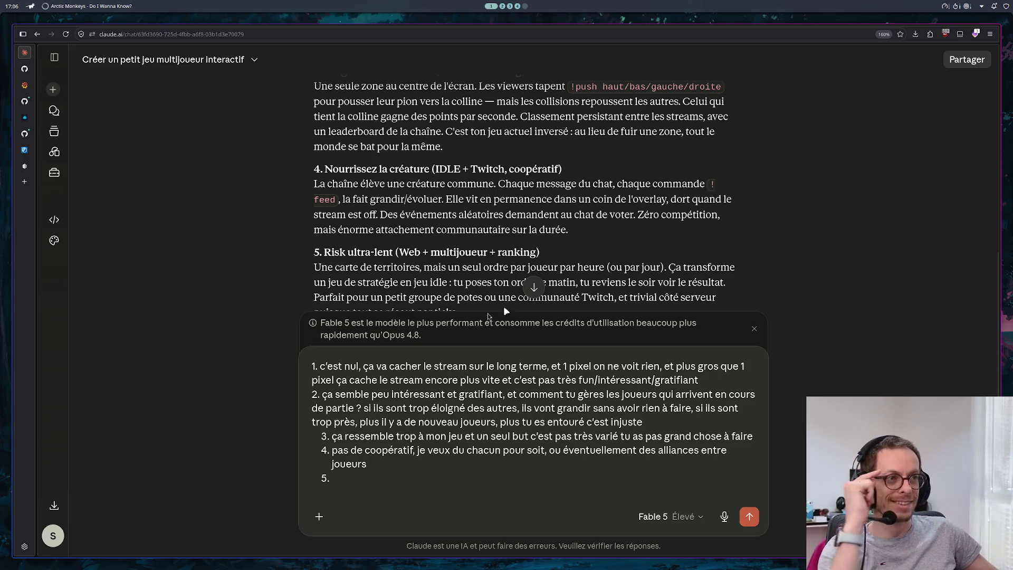
pyautogui.scroll(-3, 583, 201)
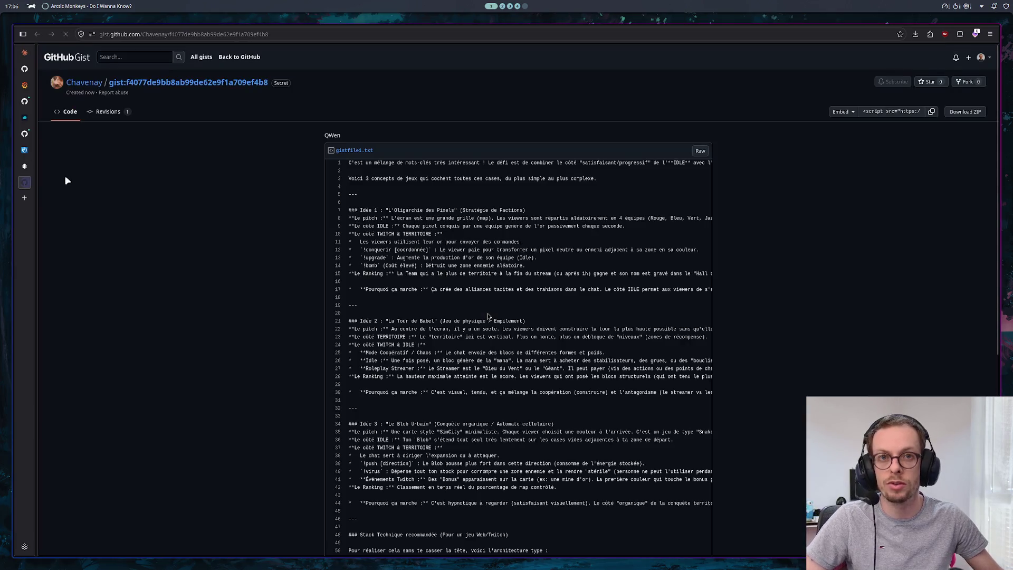
pyautogui.hotkey('ctrl', 'shift', 'Tab')
pyautogui.hotkey('ctrl', '1')
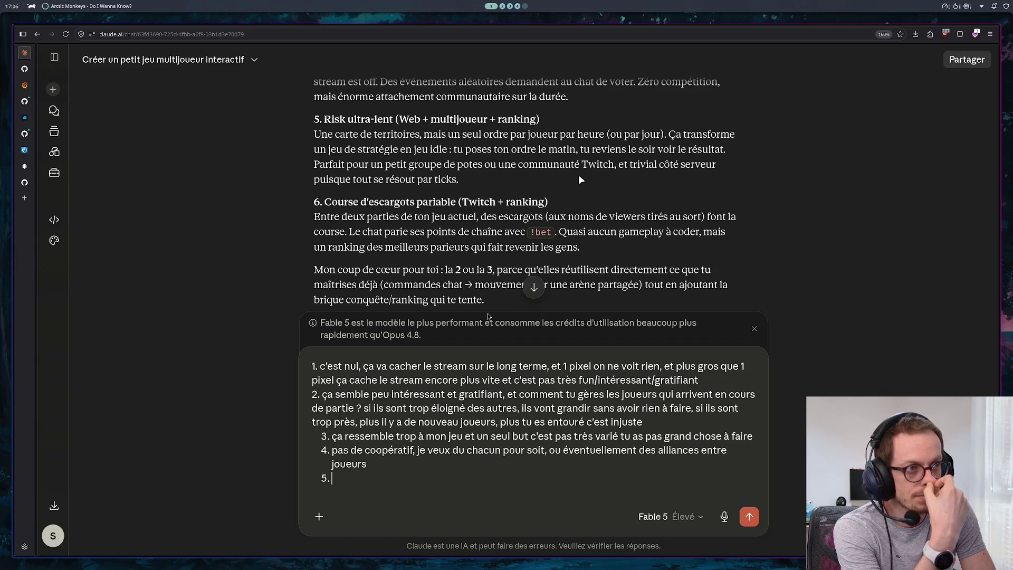
# Step: Write point 5: a fixed map blocks mid-game joins, a dynamic map repeats point 2's problem
pyautogui.write('ça impose une carte fixe non ? donc des joueurs ne peuvent pas rentrer pendanu')
pyautogui.press('BackSpace')
pyautogui.write('t une parite')
pyautogui.press('BackSpace')
pyautogui.press('BackSpace')
pyautogui.press('BackSpace')
pyautogui.write('tie, ')
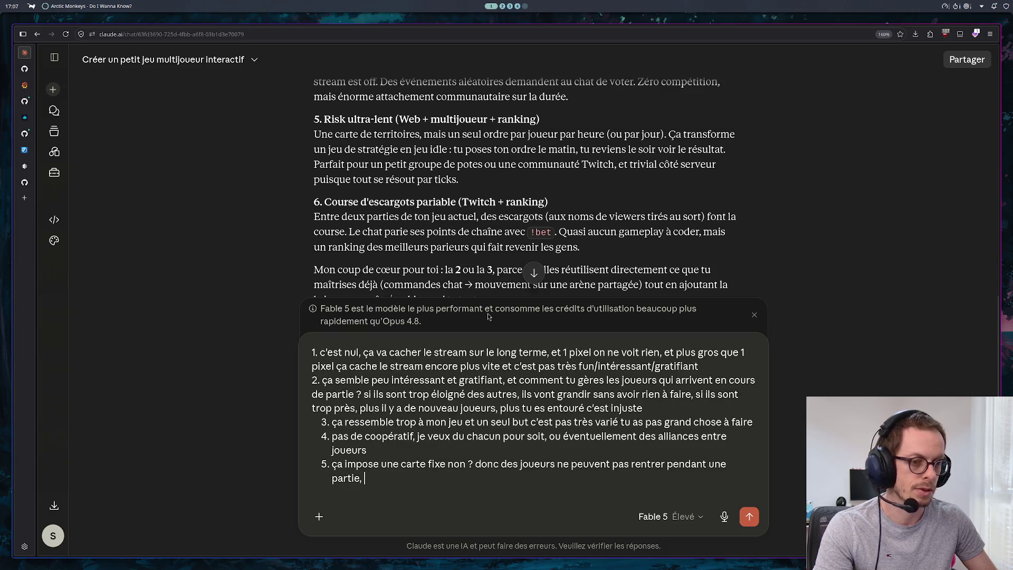
pyautogui.write('et si la carte est dyn')
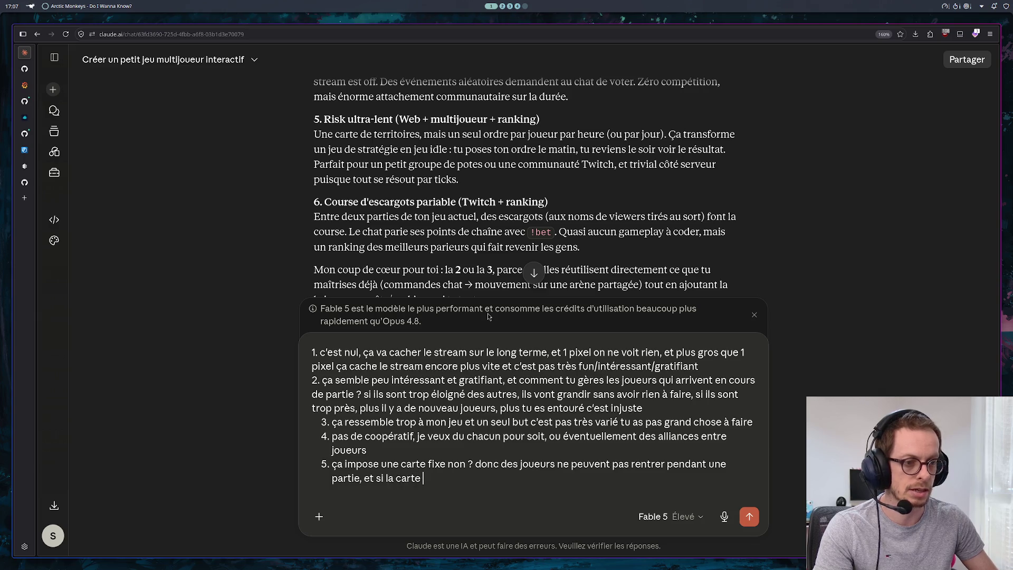
pyautogui.write('amique mêmn')
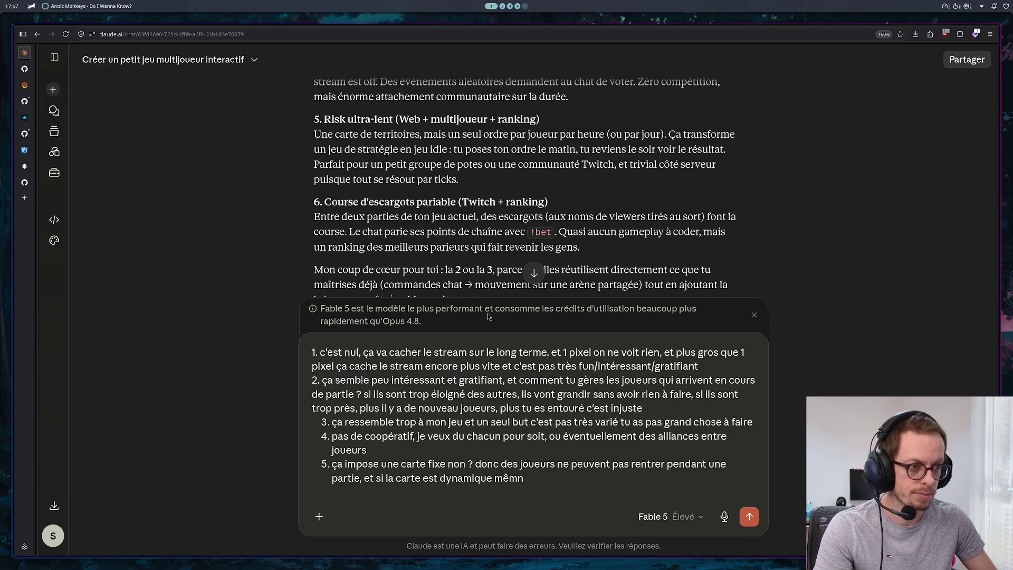
pyautogui.press('BackSpace')
pyautogui.write('e')
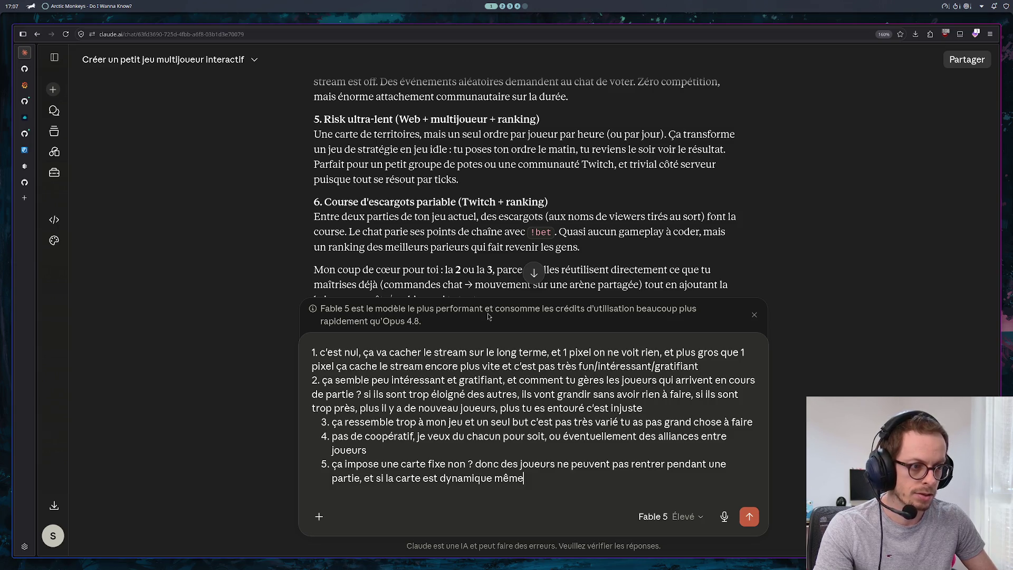
pyautogui.write(' soucis que lo')
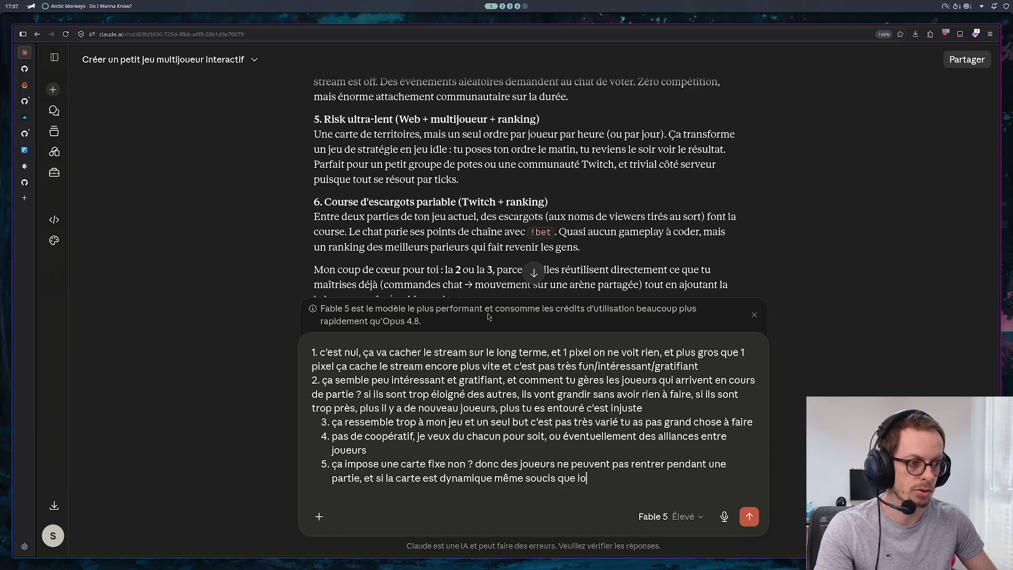
pyautogui.press('BackSpace')
pyautogui.write('e point 2')
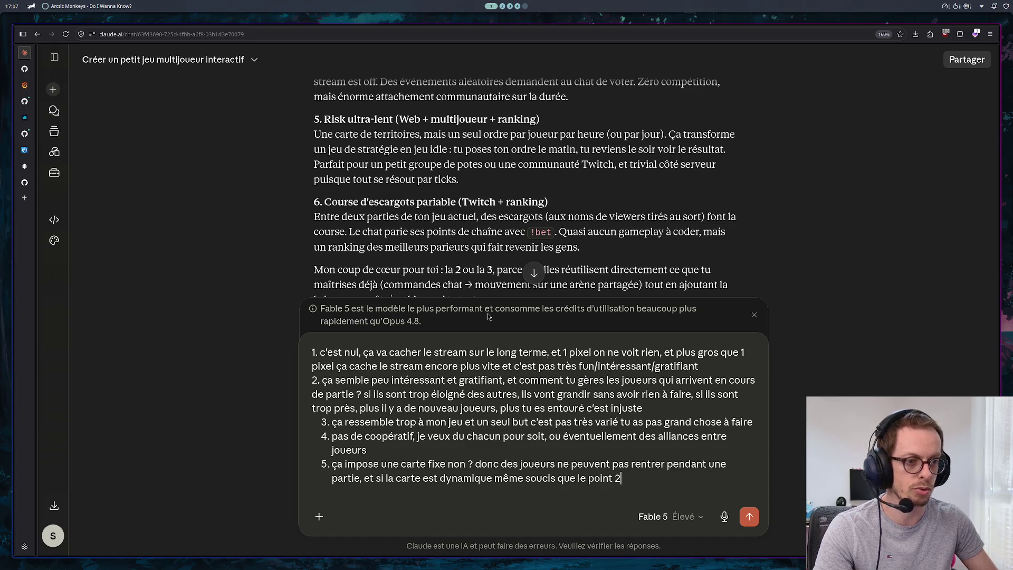
pyautogui.hotkey('shift', 'Return')
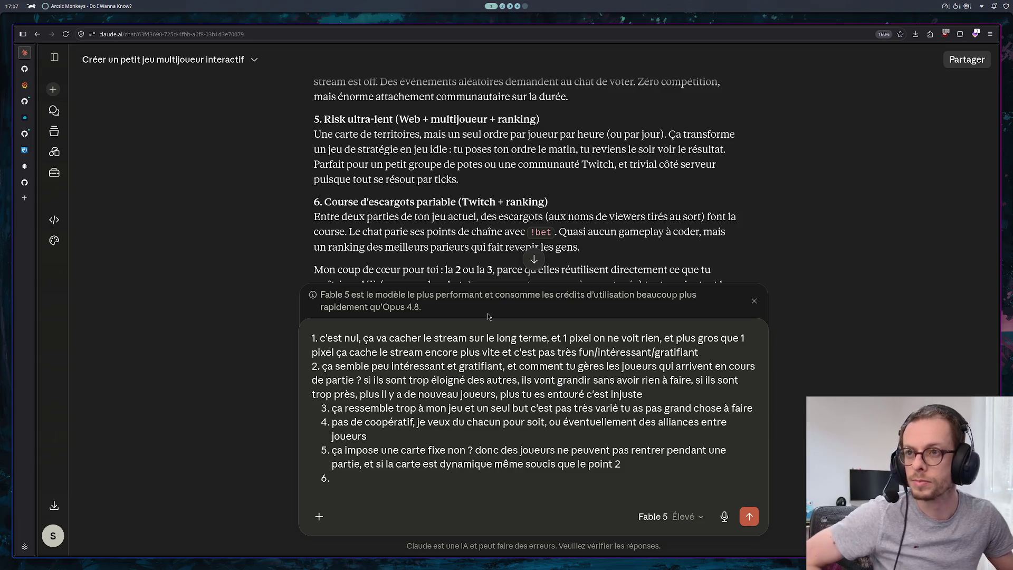
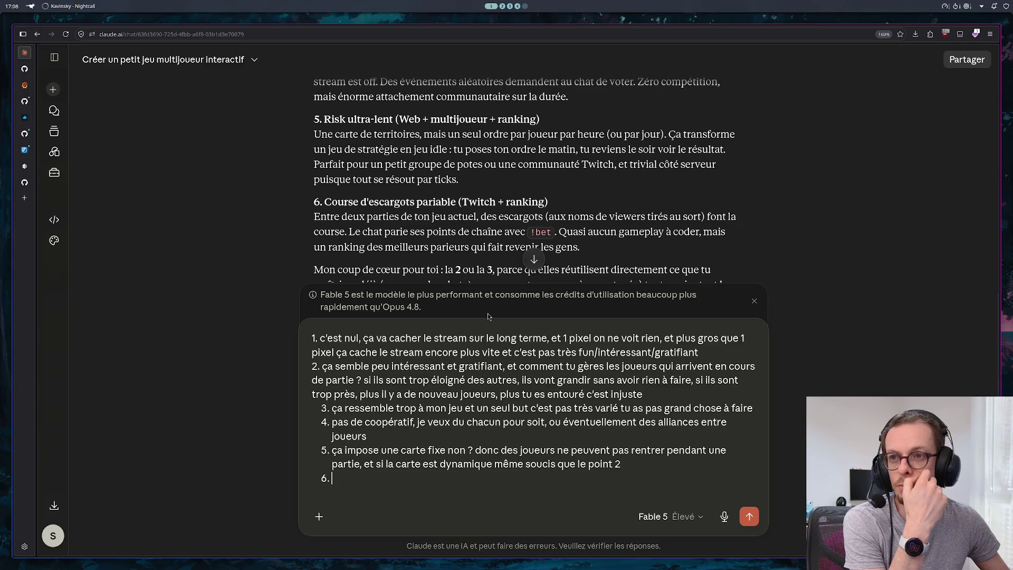
# Step: Glance at the Gemini ideas gist, then come back to the Claude draft
pyautogui.hotkey('ctrl', 'Tab')
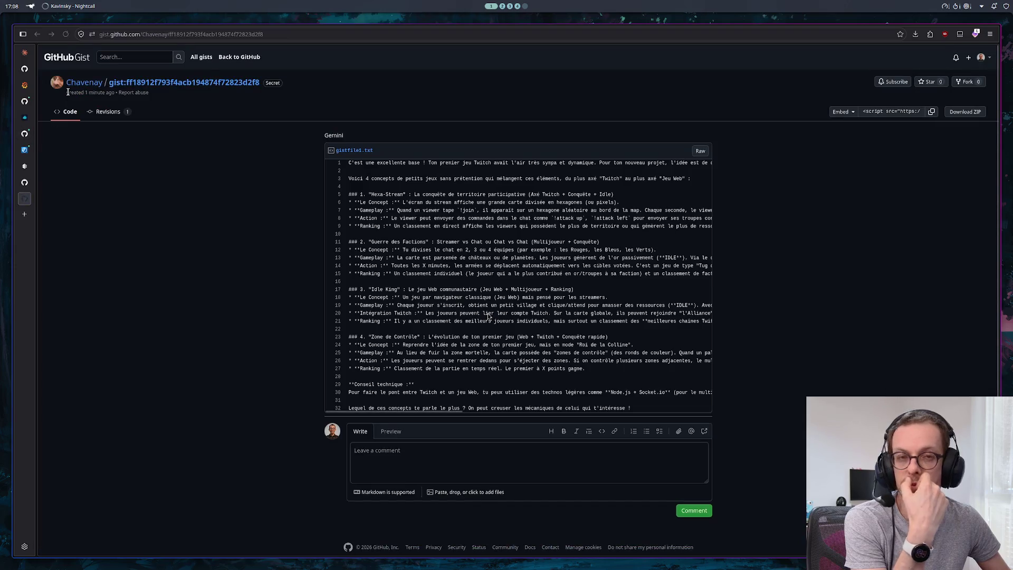
pyautogui.click(30, 55)
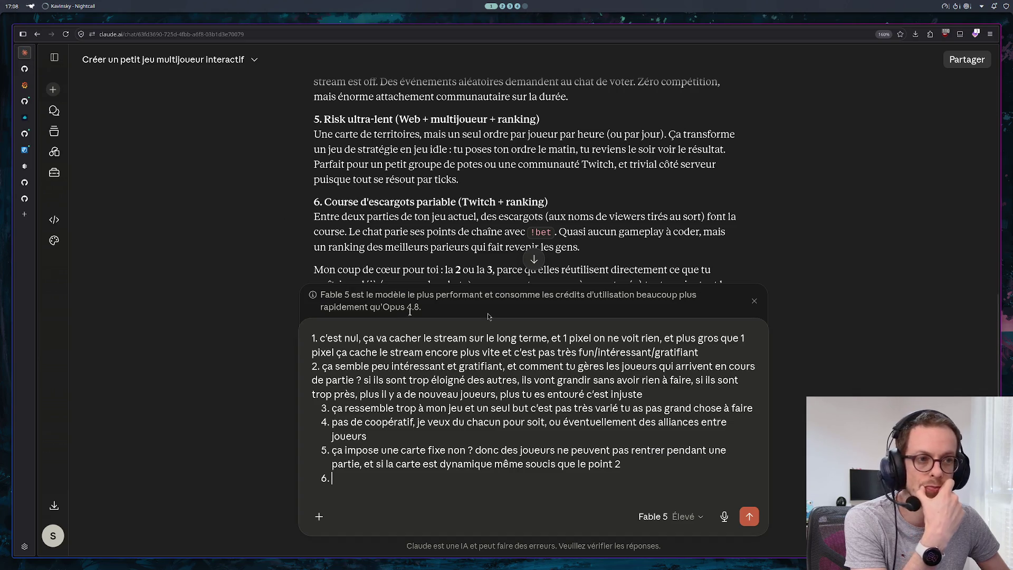
pyautogui.scroll(-3, 528, 198)
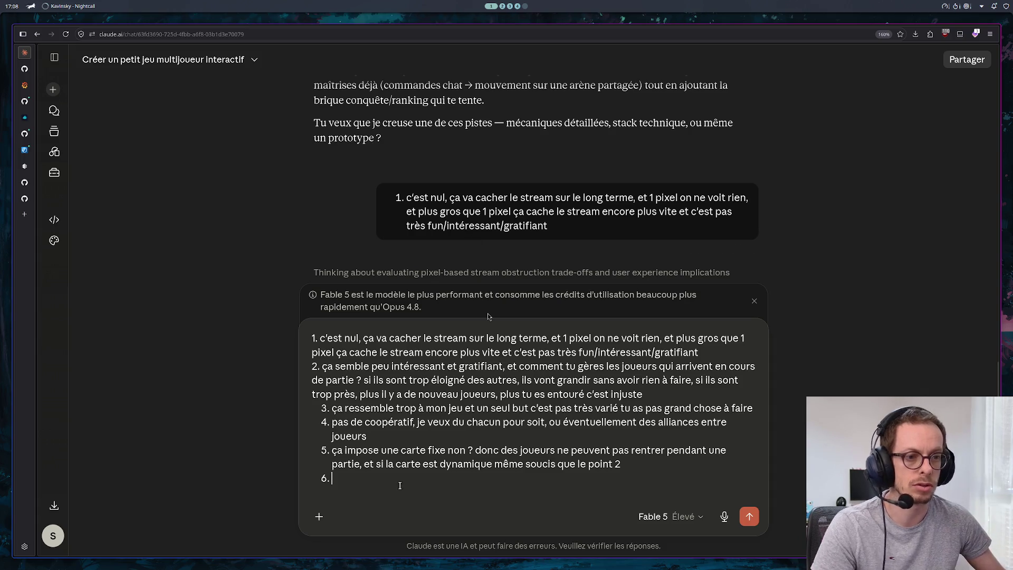
# Step: Write sixth point 'nul, aucune vraie interaction de gameplay', then select and cut the whole draft
pyautogui.click(419, 489)
pyautogui.press('BackSpace')
pyautogui.write('n')
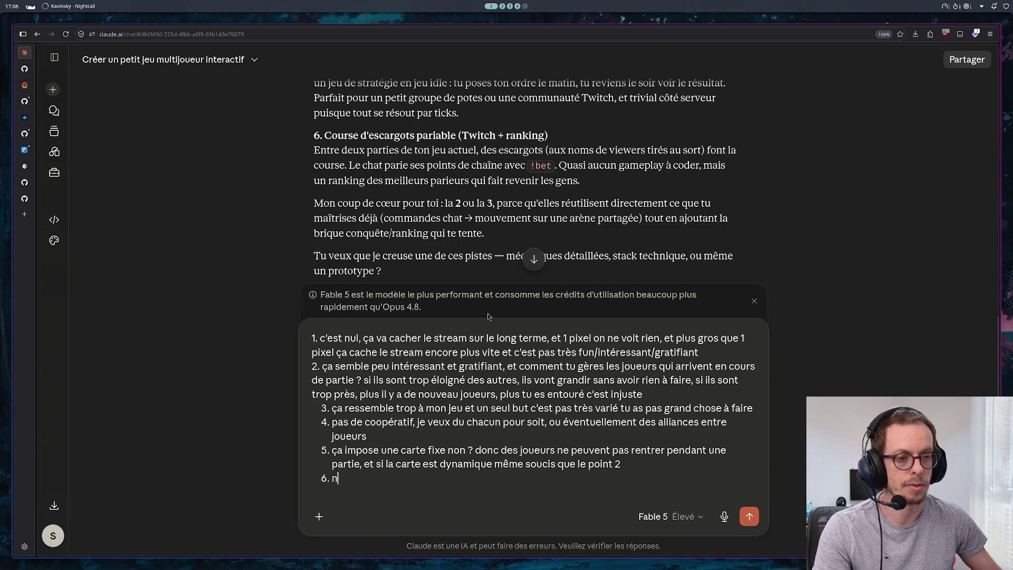
pyautogui.write('ul, aucune')
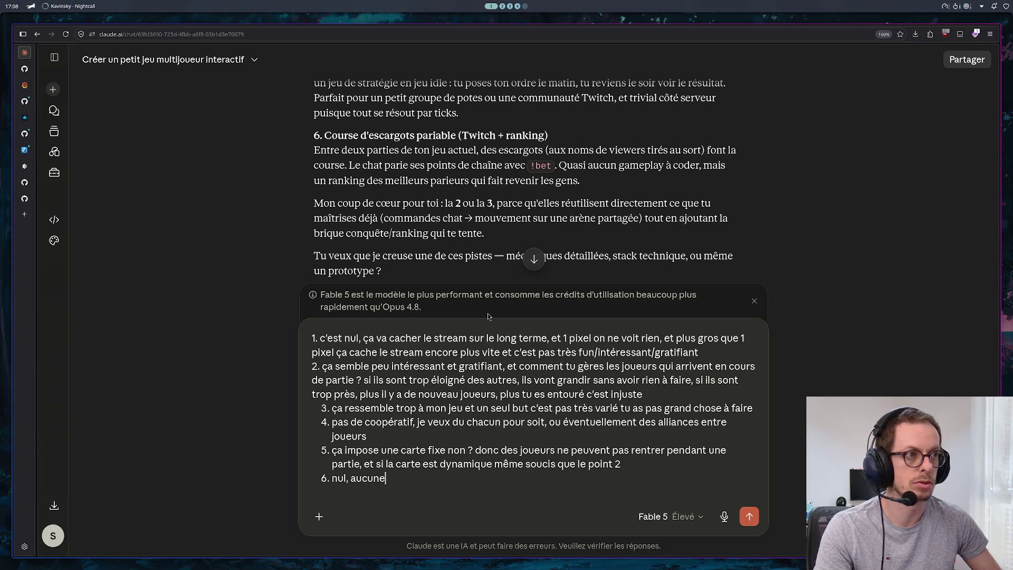
pyautogui.write(' vraie i')
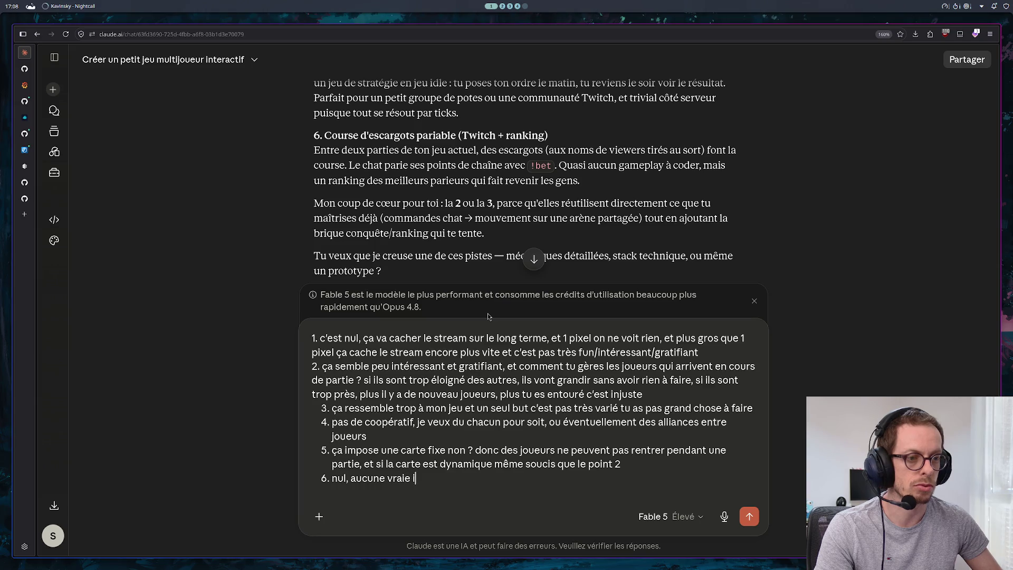
pyautogui.write('nteraction de ')
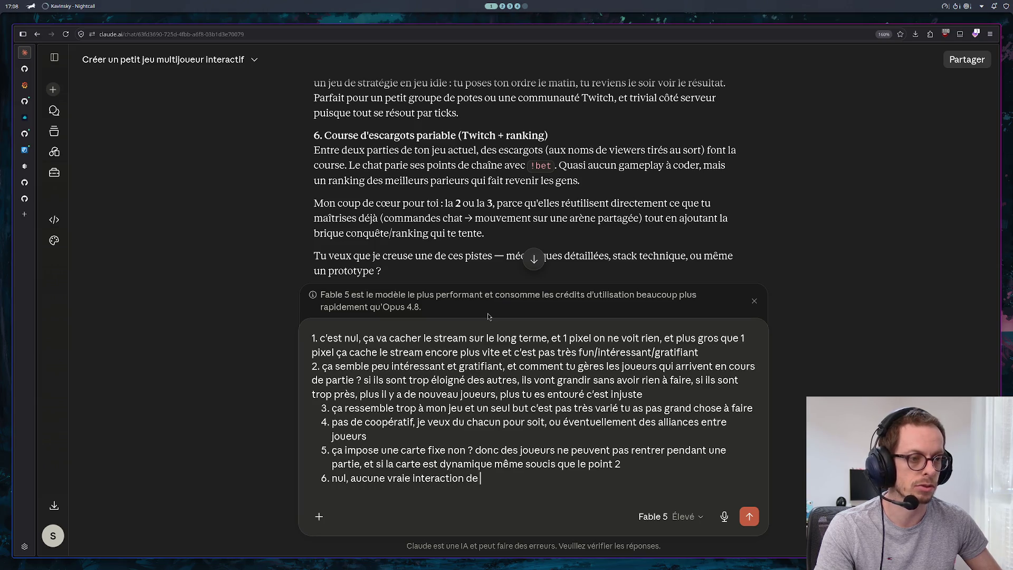
pyautogui.write('gameplay')
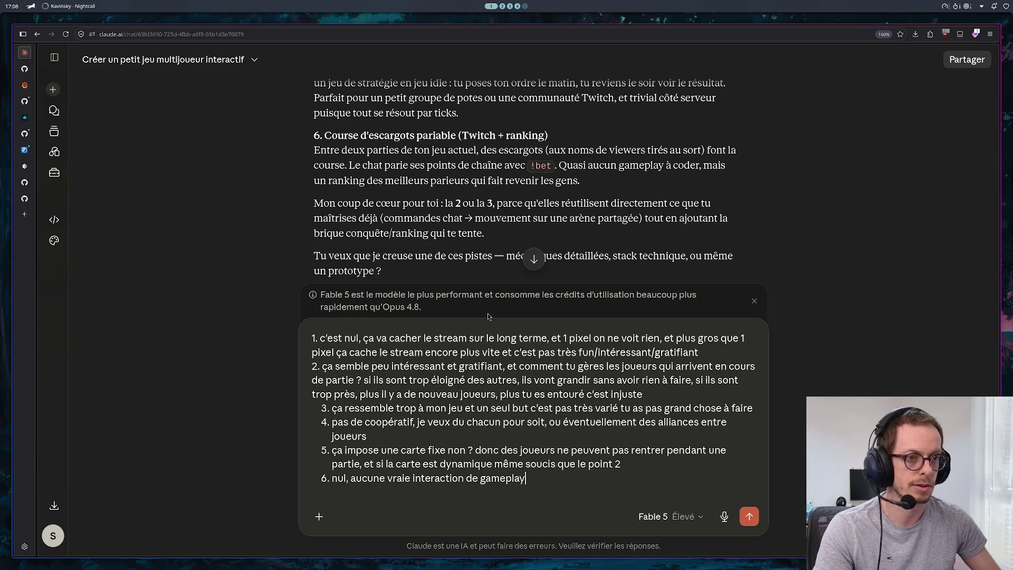
pyautogui.hotkey('ctrl', 'a')
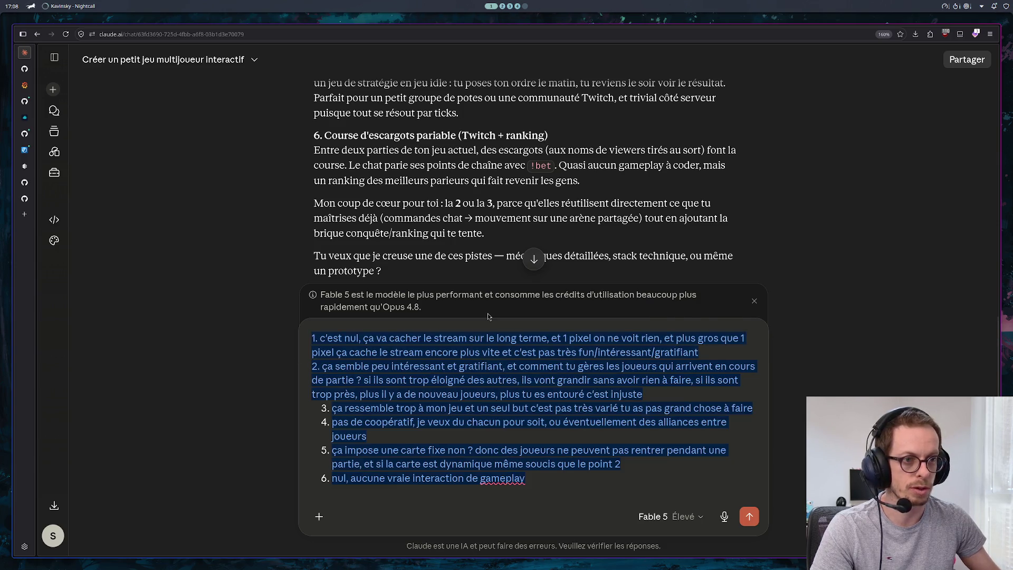
pyautogui.press('Return')
# Step: Open the earlier one-point message for editing and go to the line after point 2
pyautogui.click(736, 382)
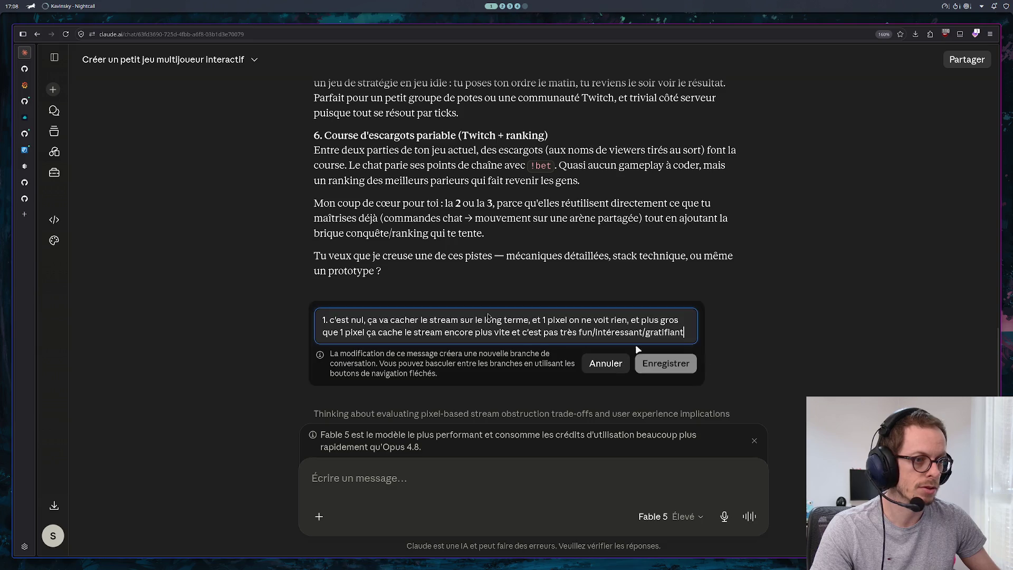
pyautogui.scroll(-3, 488, 317)
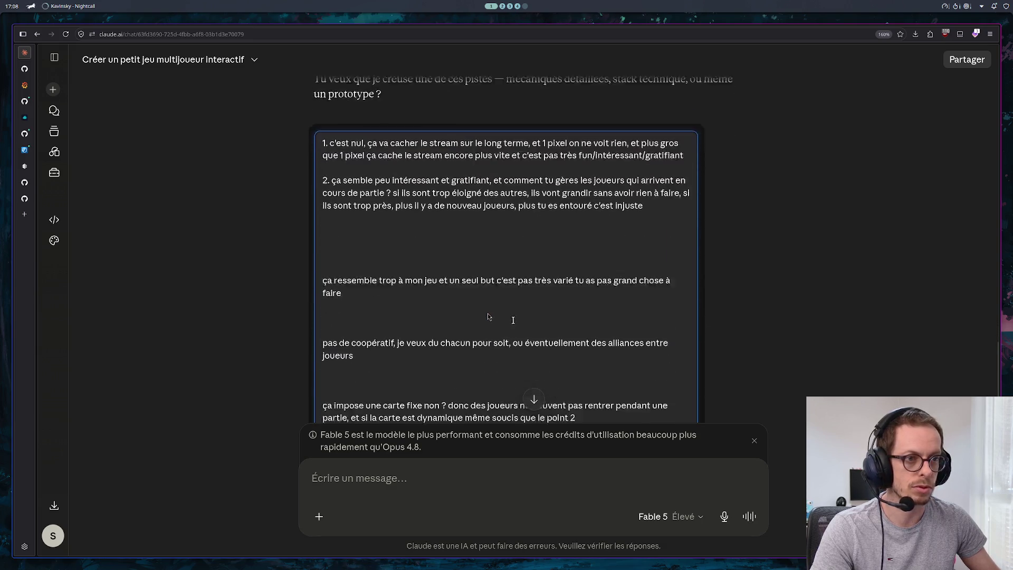
pyautogui.scroll(-3, 481, 292)
pyautogui.scroll(3, 481, 291)
pyautogui.click(364, 202)
pyautogui.scroll(3, 351, 208)
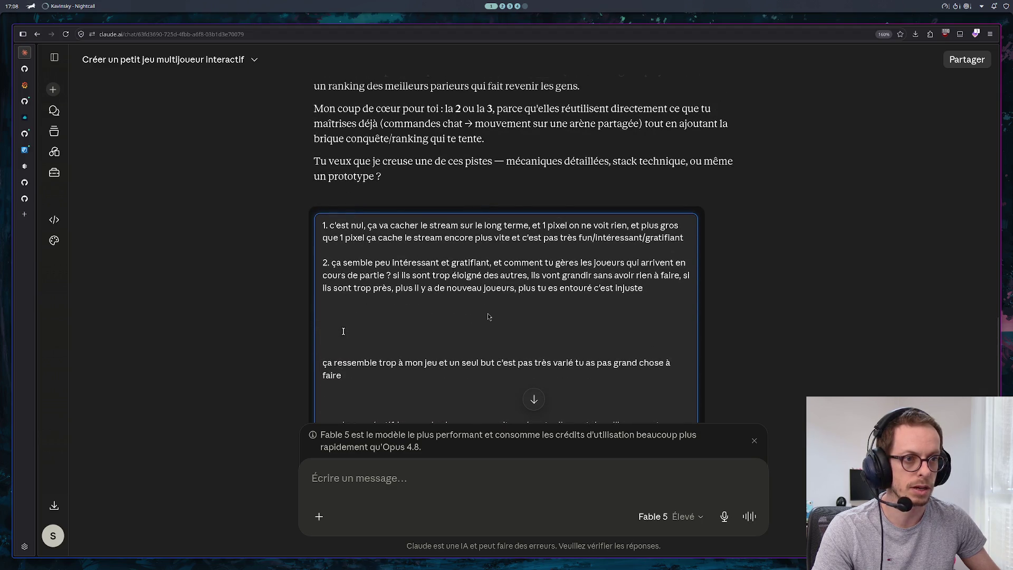
# Step: Remove the blank lines above 'ça ressemble' and number it as point 3
pyautogui.doubleClick(327, 363)
pyautogui.click(358, 318)
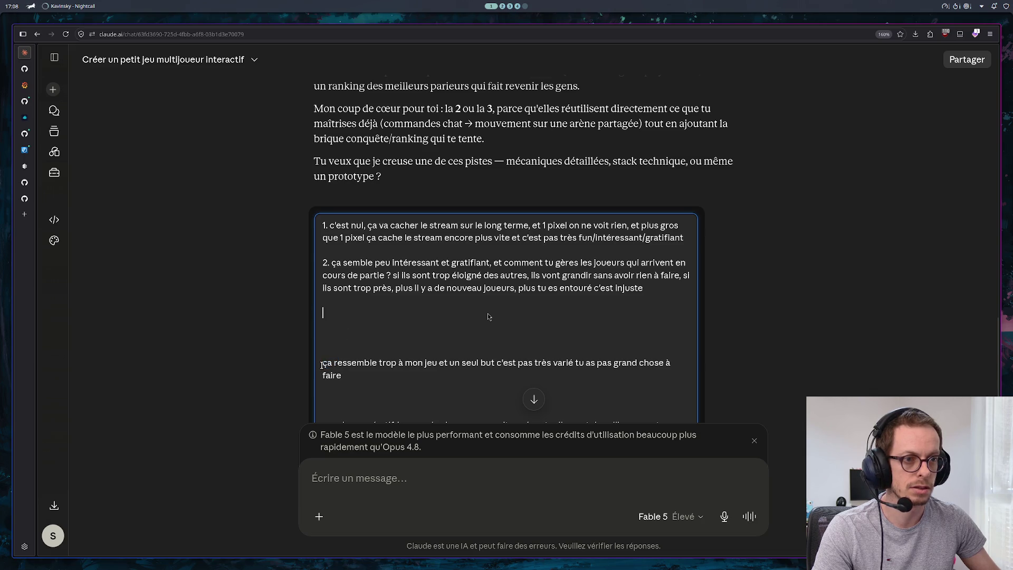
pyautogui.press('Up')
pyautogui.press('Up')
pyautogui.press('Down')
pyautogui.press('Down')
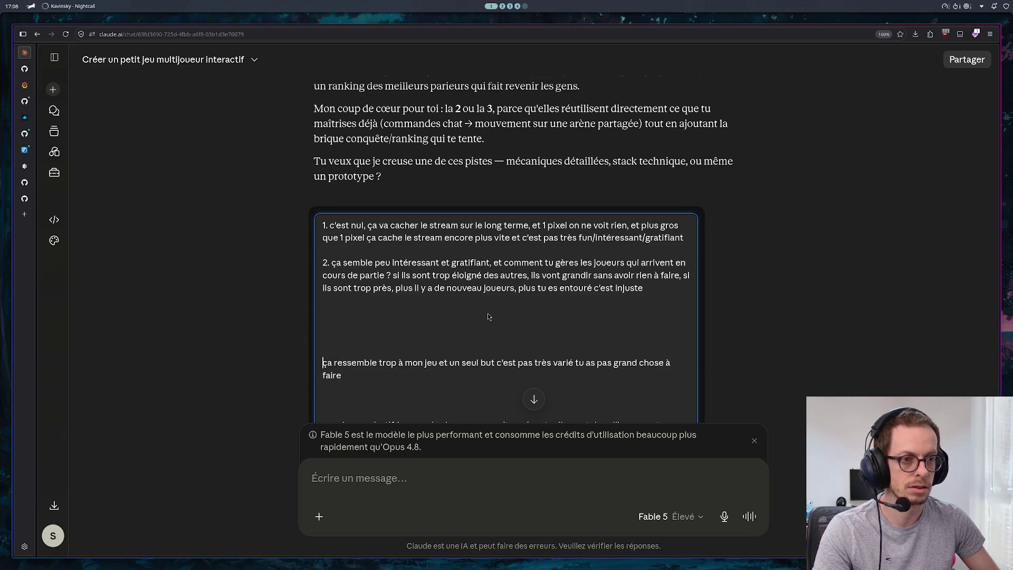
pyautogui.press('BackSpace')
pyautogui.press('BackSpace')
pyautogui.press('BackSpace')
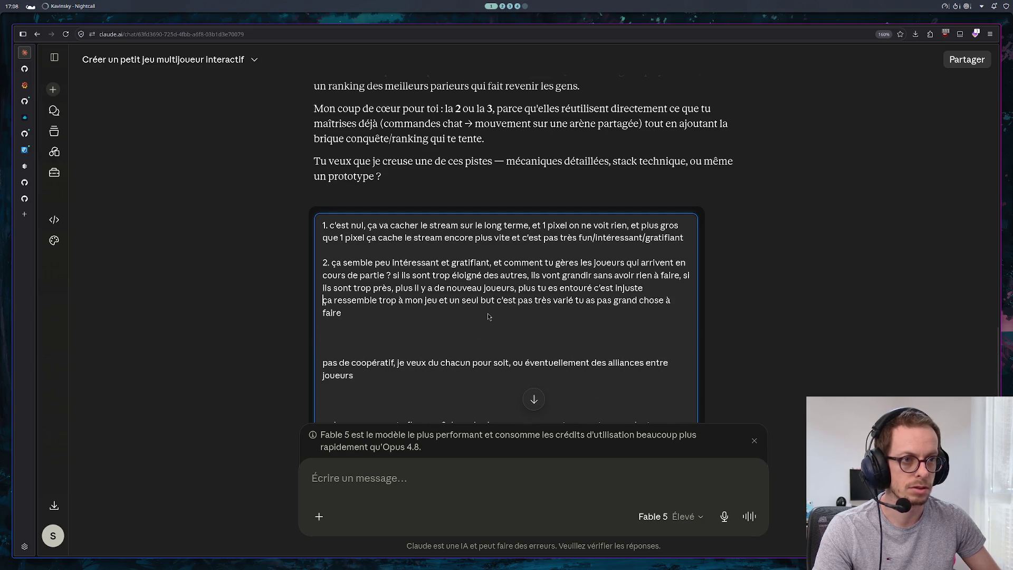
pyautogui.press('Return')
pyautogui.write('3.')
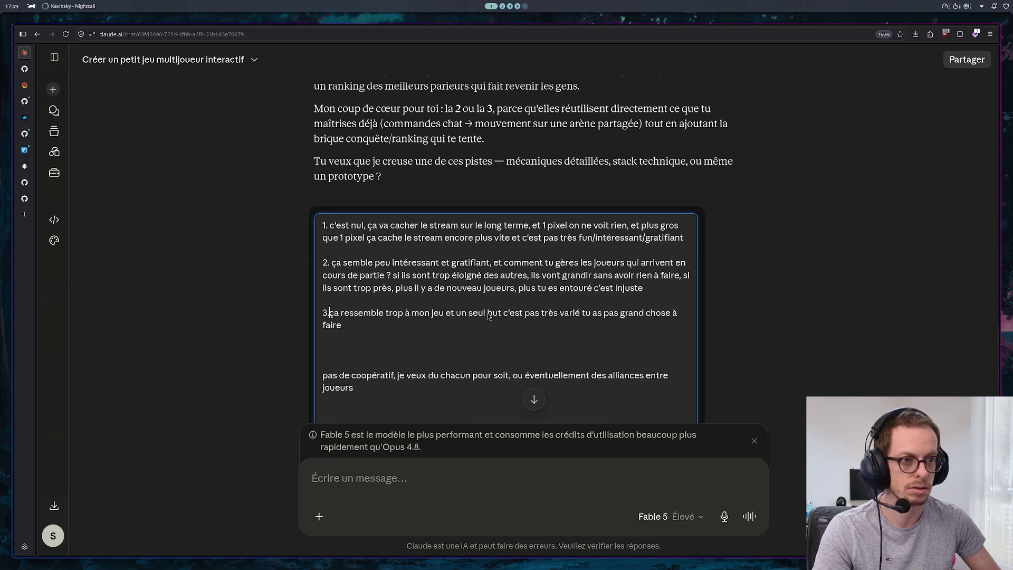
# Step: Tighten the spacing above 'pas de coopératif' and number it as point 4
pyautogui.press('Down')
pyautogui.press('Down')
pyautogui.press('Down')
pyautogui.press('Home')
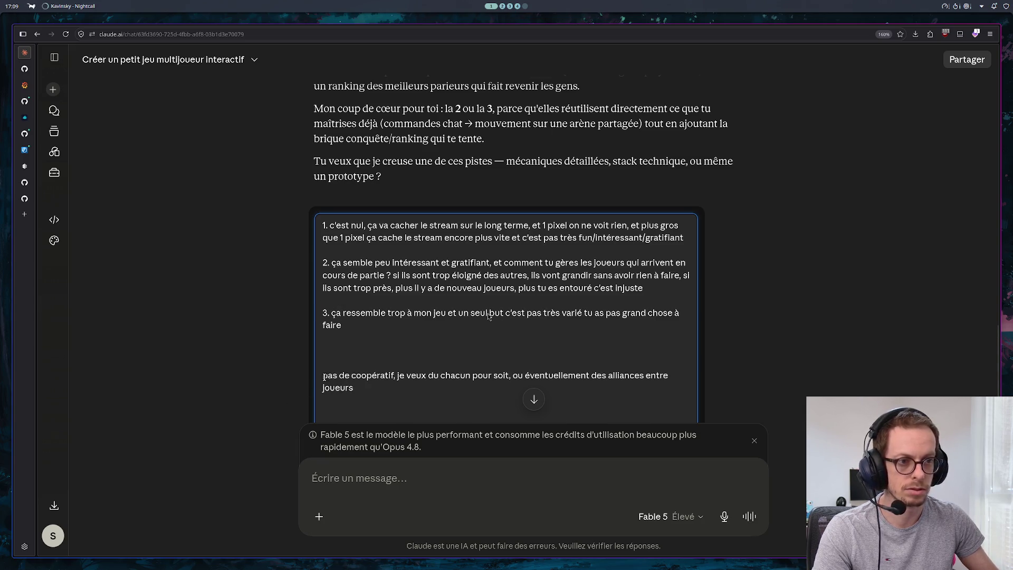
pyautogui.press('BackSpace')
pyautogui.press('BackSpace')
pyautogui.press('BackSpace')
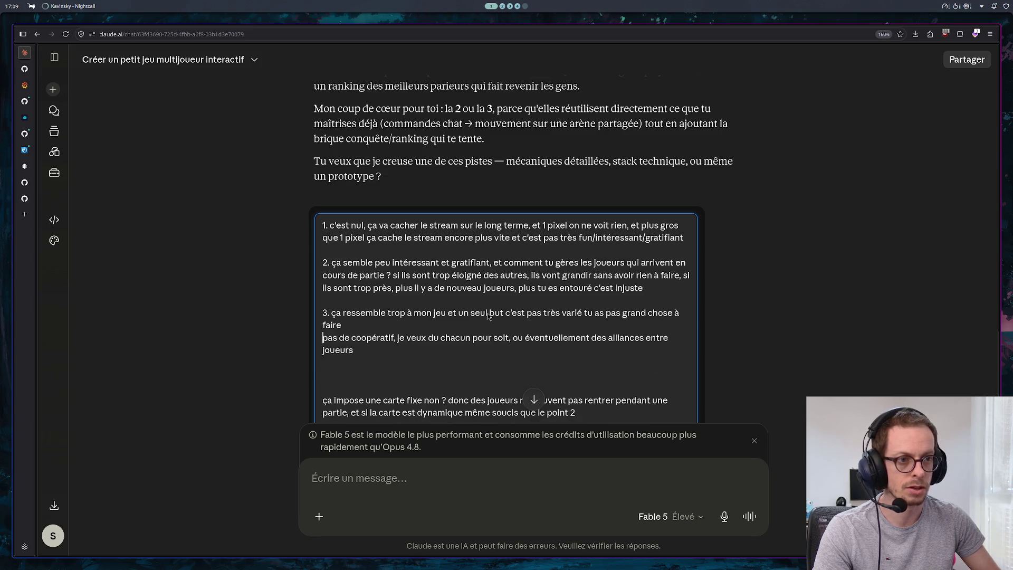
pyautogui.press('Return')
pyautogui.write('4h')
pyautogui.press('BackSpace')
pyautogui.write('.')
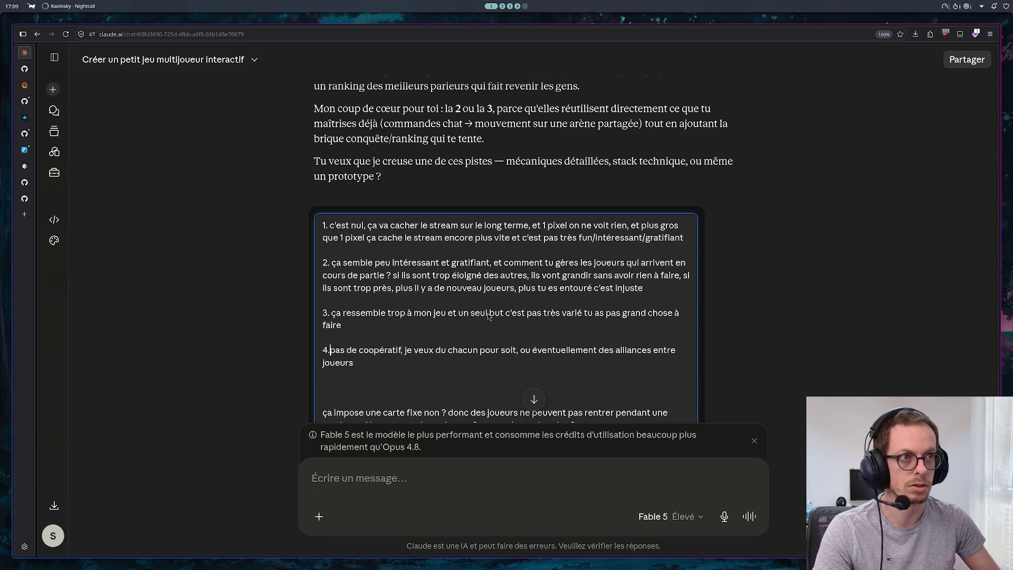
pyautogui.press('Return')
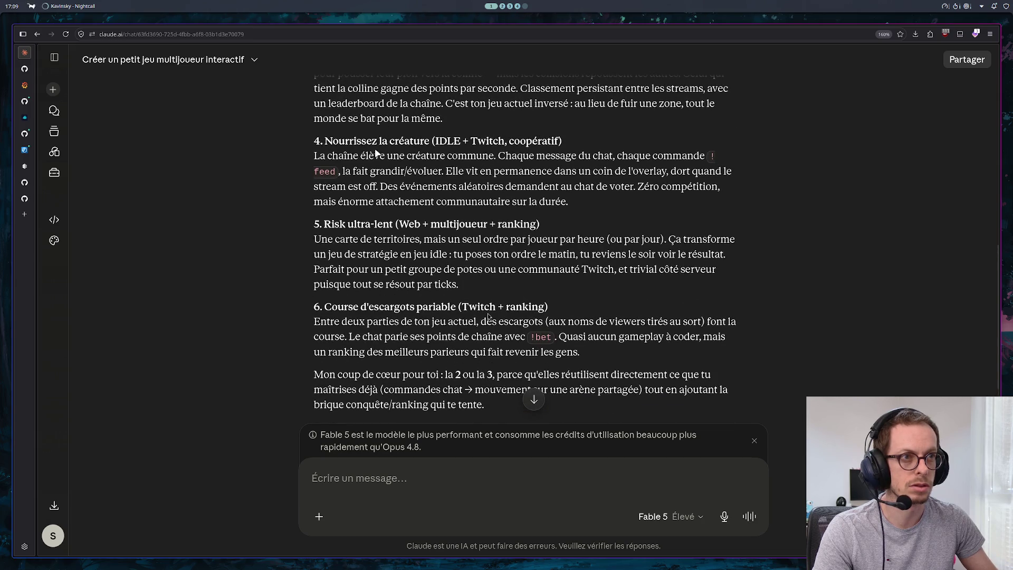
# Step: Delete the blank lines above 'ça impose' and number it as point 5
pyautogui.scroll(-4, 374, 158)
pyautogui.scroll(-3, 375, 182)
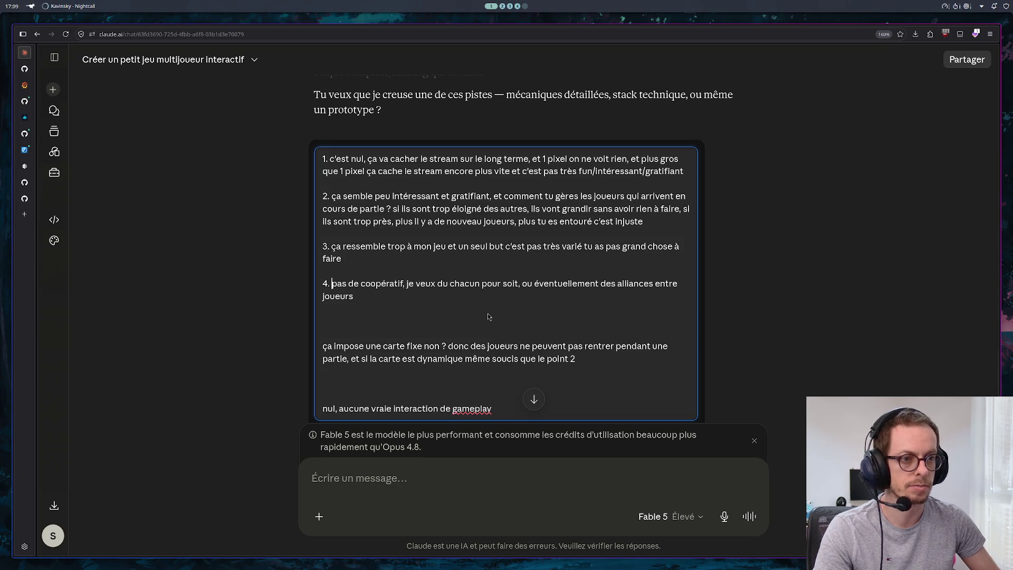
pyautogui.press('Down')
pyautogui.press('Down')
pyautogui.press('Down')
pyautogui.press('Home')
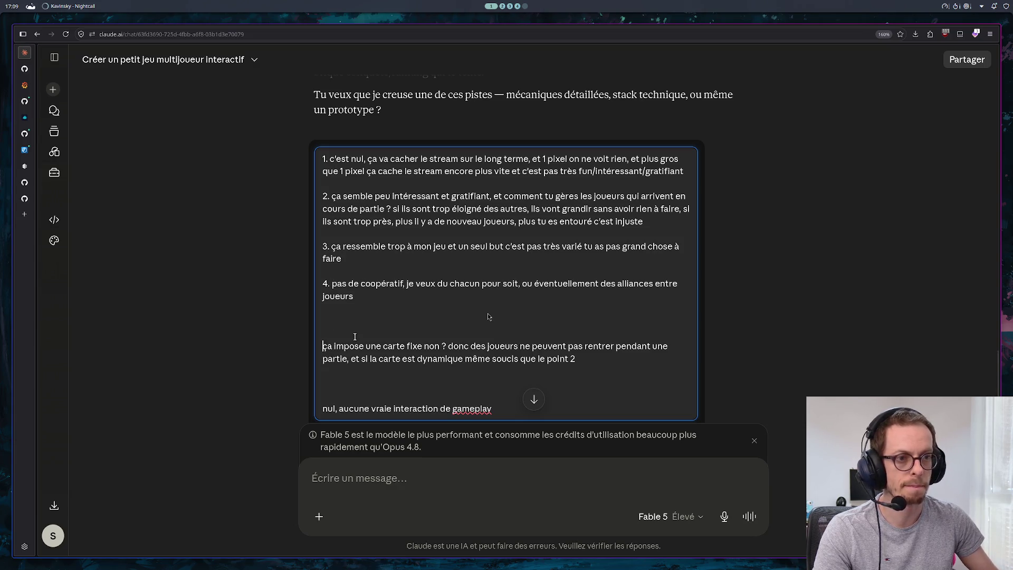
pyautogui.press('BackSpace')
pyautogui.press('BackSpace')
pyautogui.write('5.')
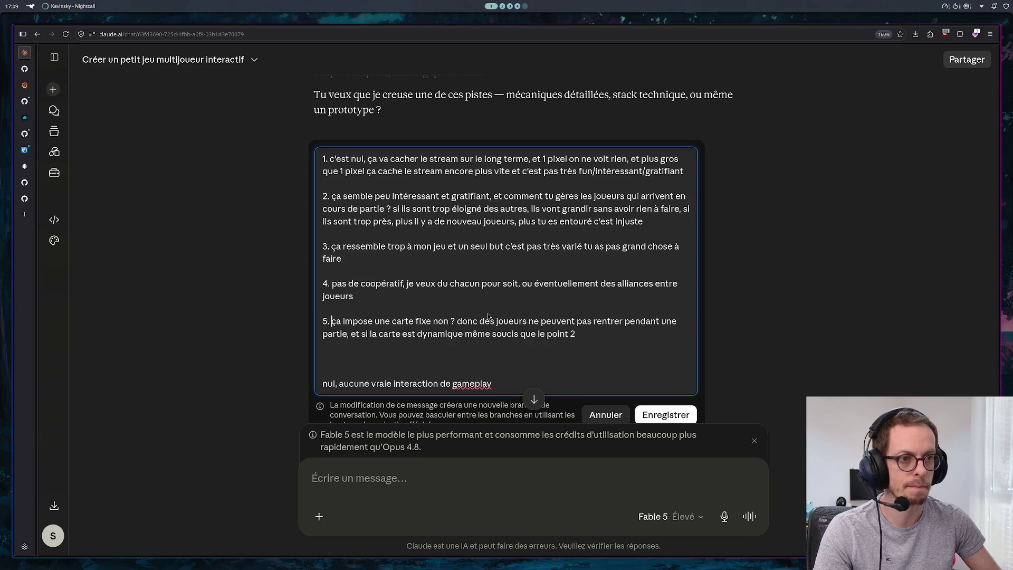
# Step: Number 'nul, aucune…' as point 6 and add new lines below it
pyautogui.press('Down')
pyautogui.press('Down')
pyautogui.press('Down')
pyautogui.press('Home')
pyautogui.press('BackSpace')
pyautogui.press('BackSpace')
pyautogui.write('6.')
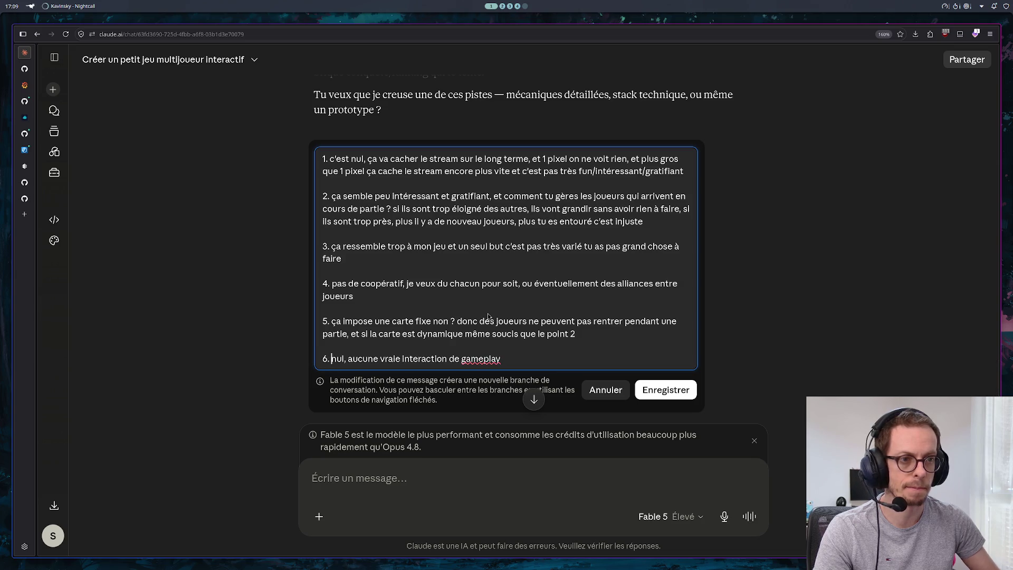
pyautogui.press('End')
pyautogui.hotkey('shift', 'Return')
pyautogui.hotkey('shift', 'Return')
# Step: Add a request for an endless web game newcomers can join anytime, resend it, and view the Qwen gist
pyautogui.write("j'ajuste ")
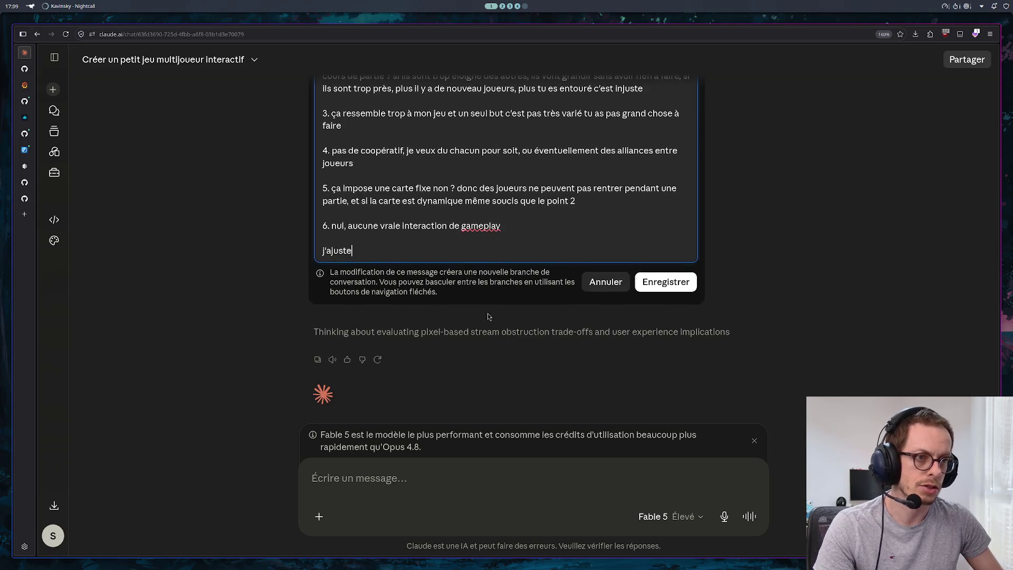
pyautogui.write('ma demande,')
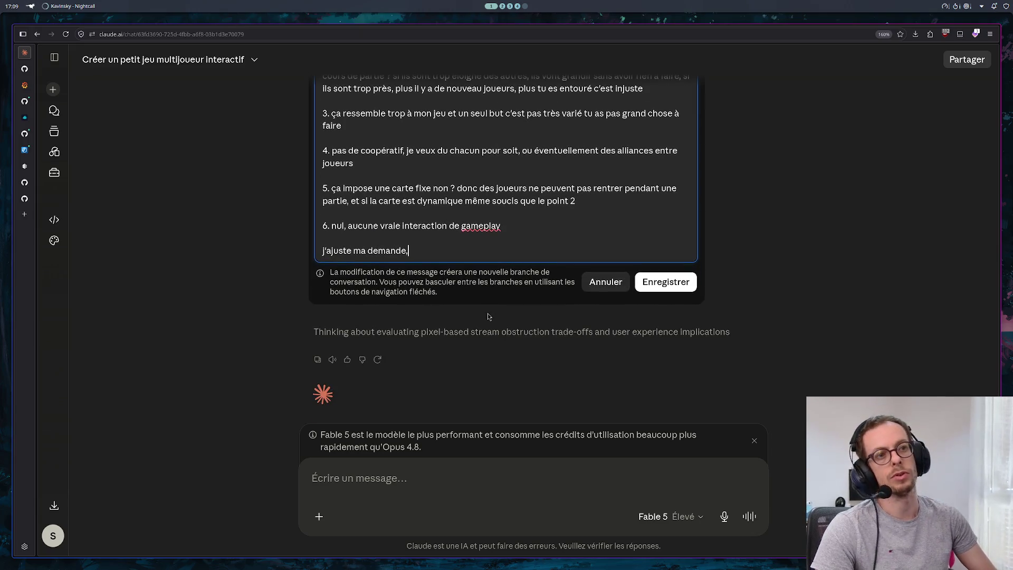
pyautogui.write(' je veux un je')
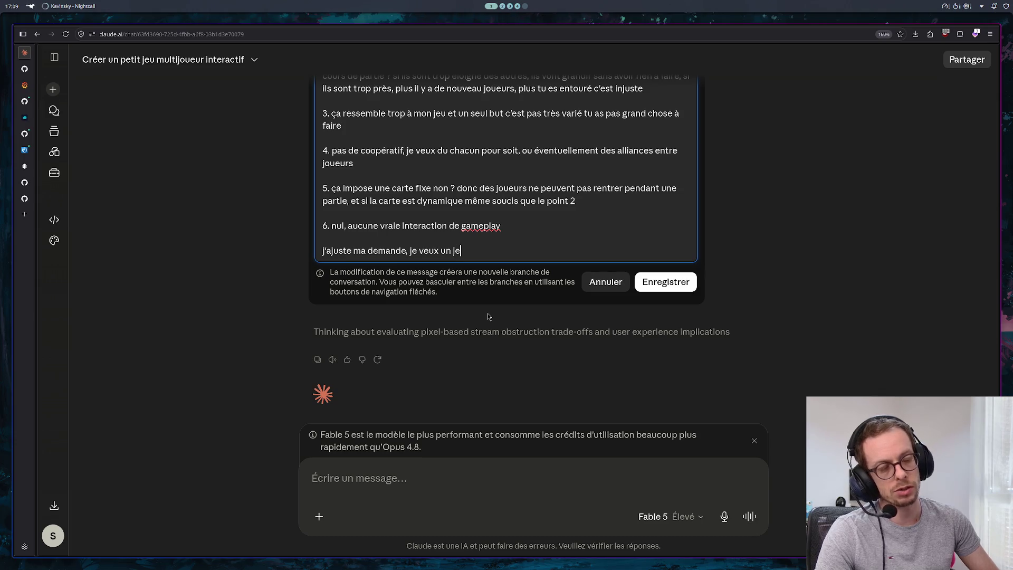
pyautogui.write('u web, ')
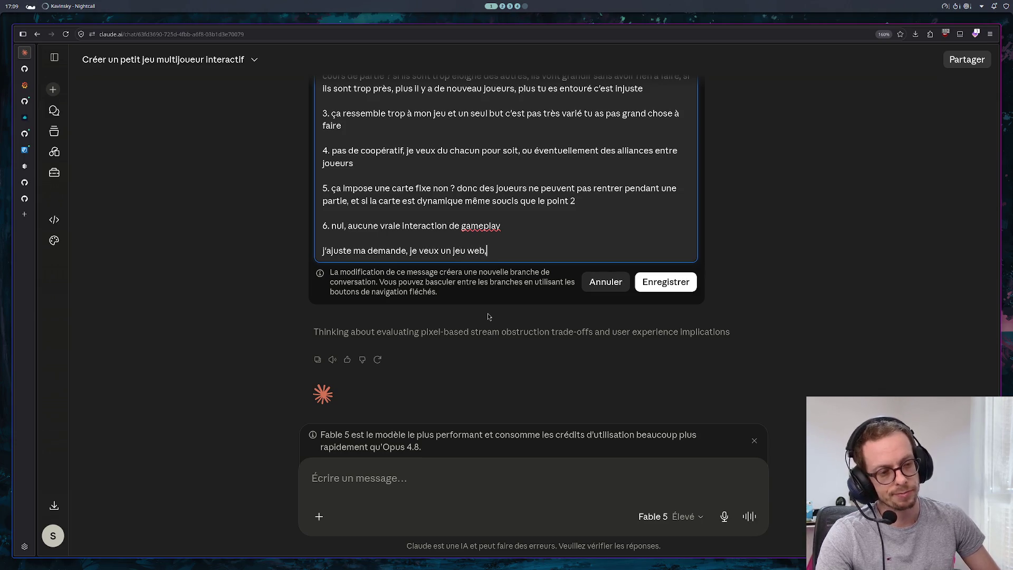
pyautogui.write('ou les part')
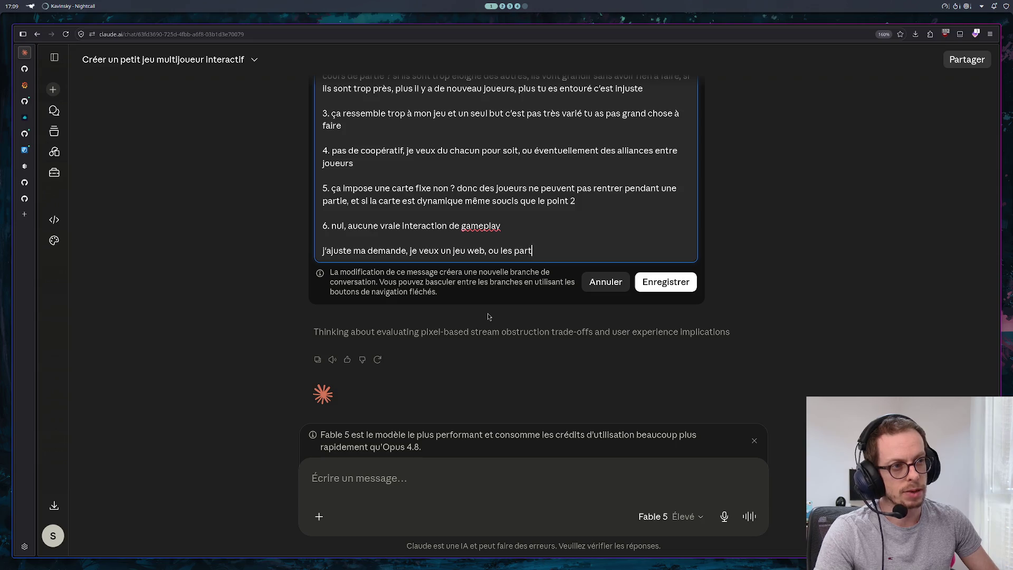
pyautogui.write("ies sont longue, voire, n'ont aun")
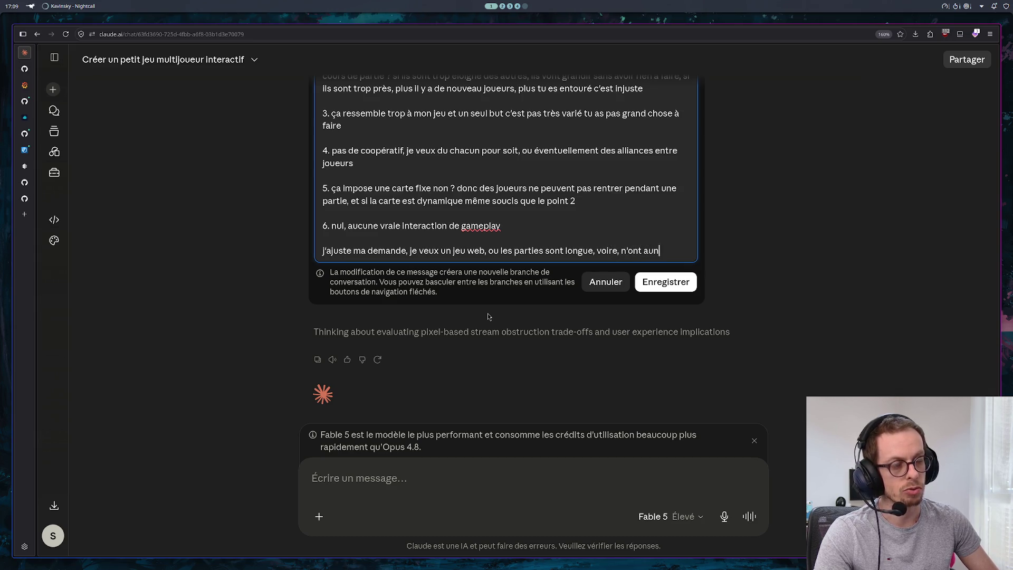
pyautogui.press('BackSpace')
pyautogui.write('cune fin, ')
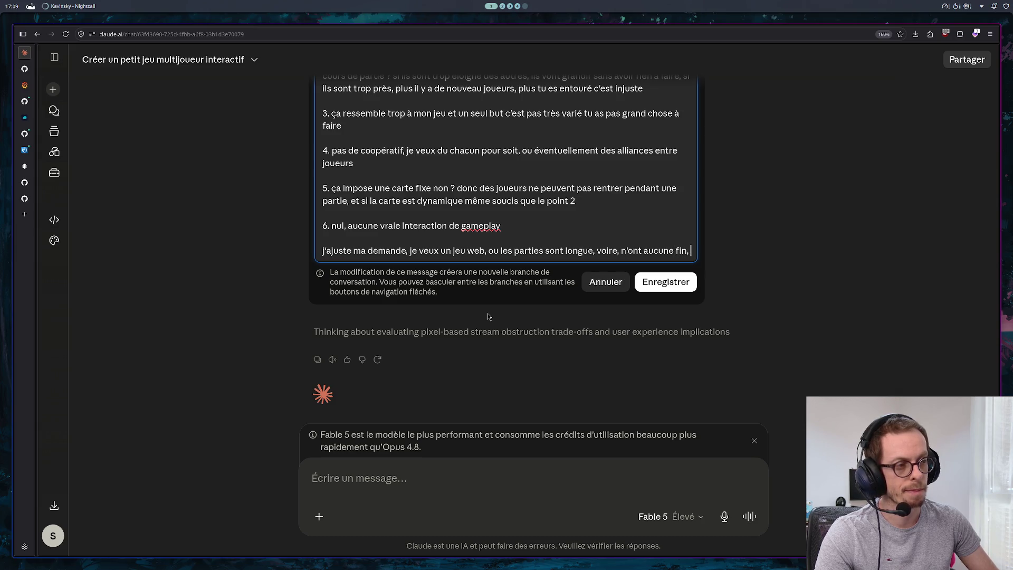
pyautogui.write('et les j')
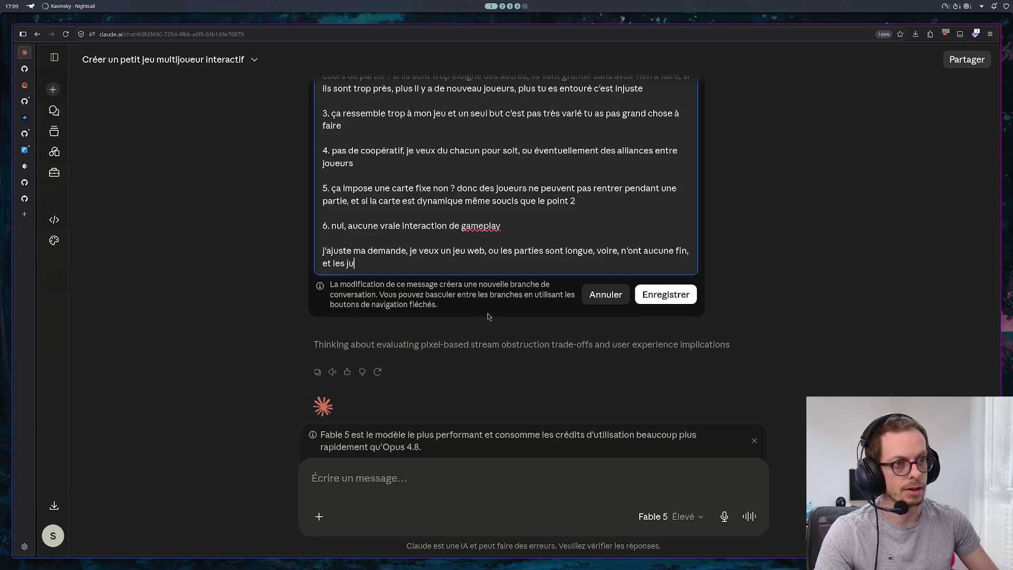
pyautogui.press('BackSpace')
pyautogui.write('nouveaux jo')
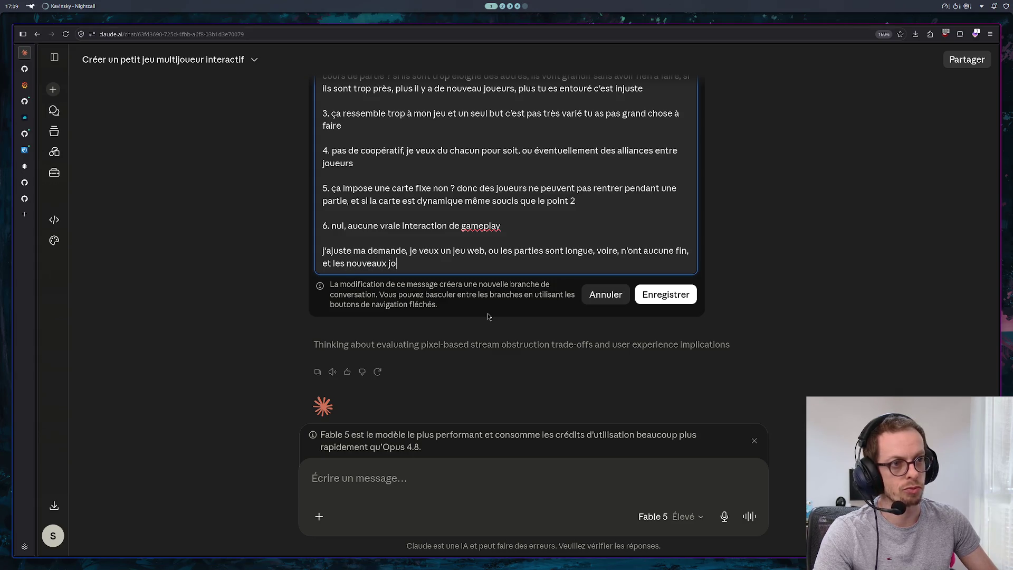
pyautogui.write('ueurs peuvent entren')
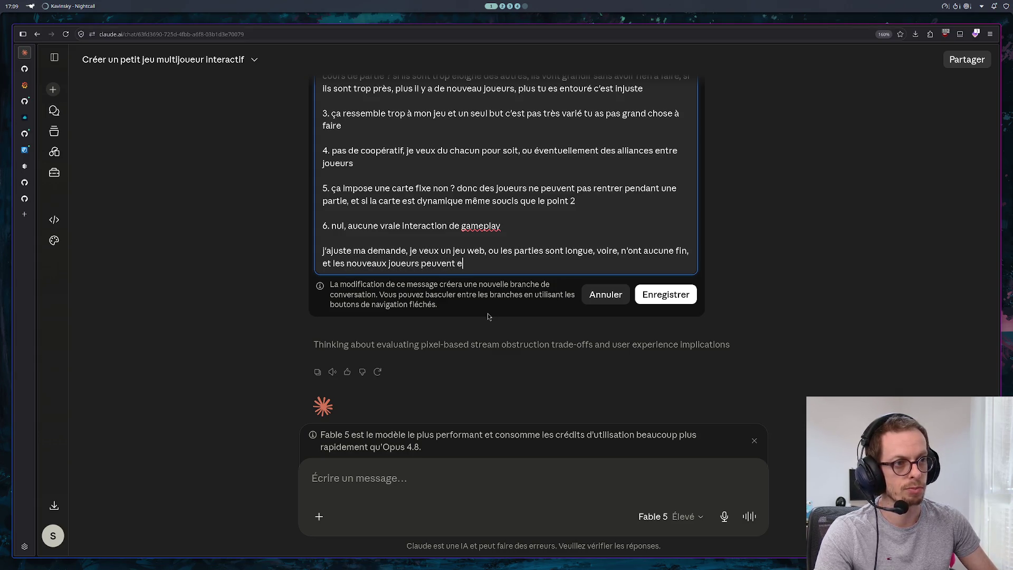
pyautogui.press('BackSpace')
pyautogui.write("r n'i")
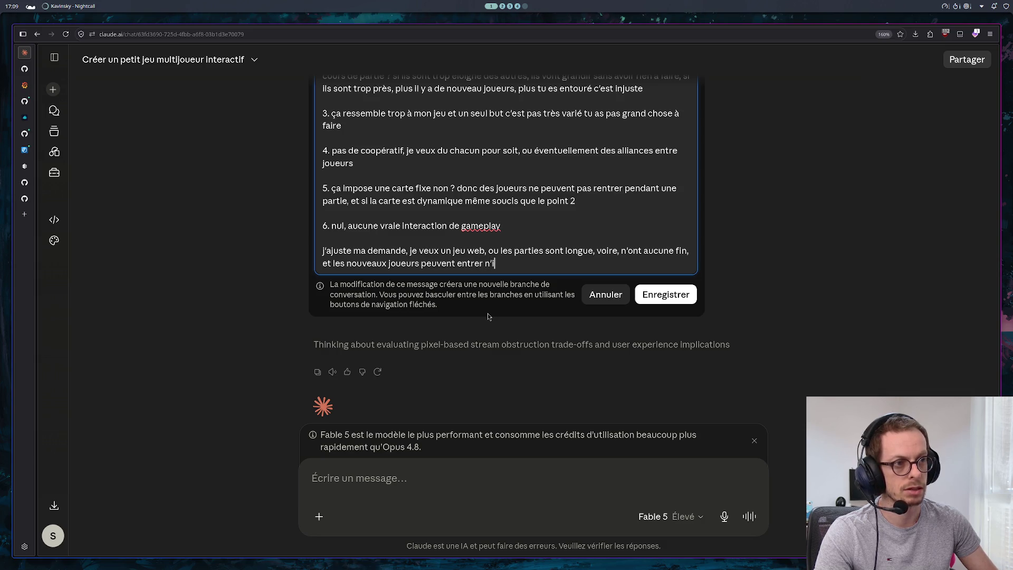
pyautogui.write('mporte qu')
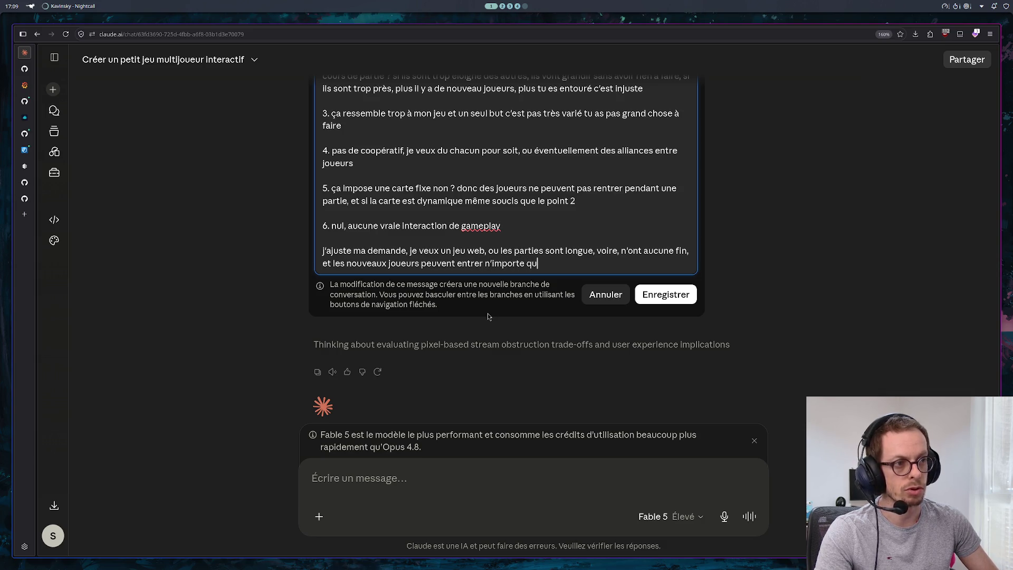
pyautogui.write('and')
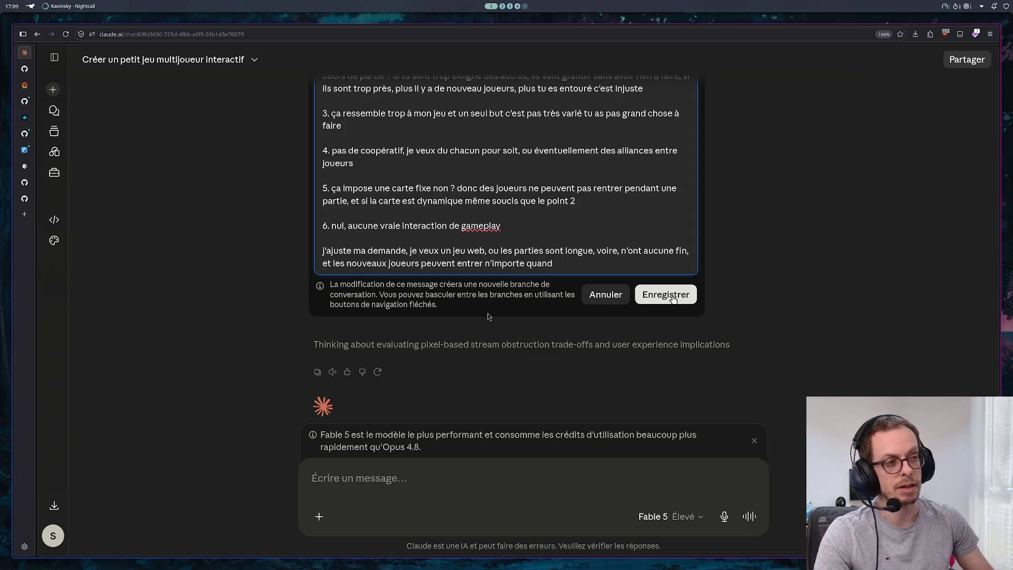
pyautogui.click(665, 295)
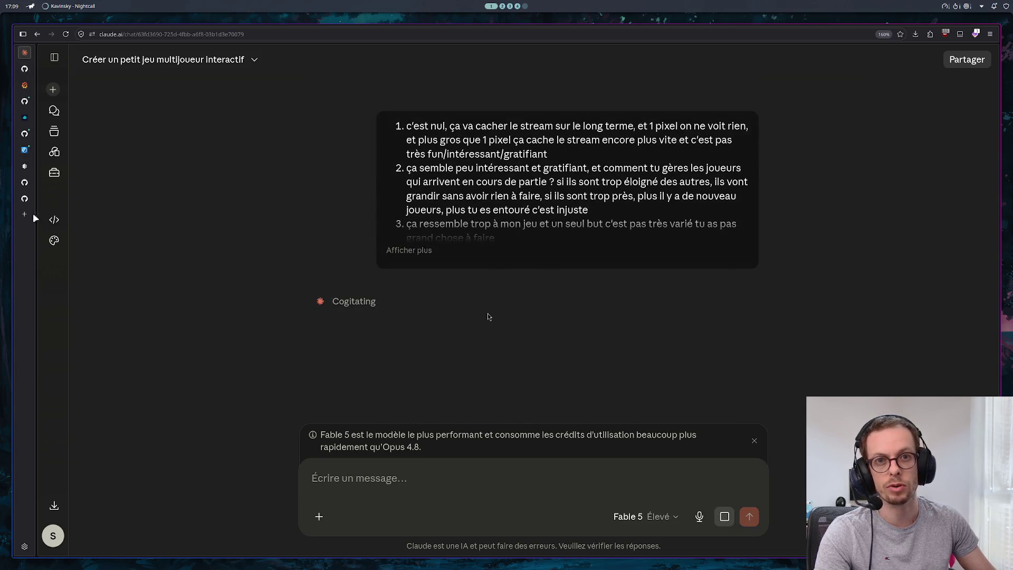
pyautogui.click(30, 184)
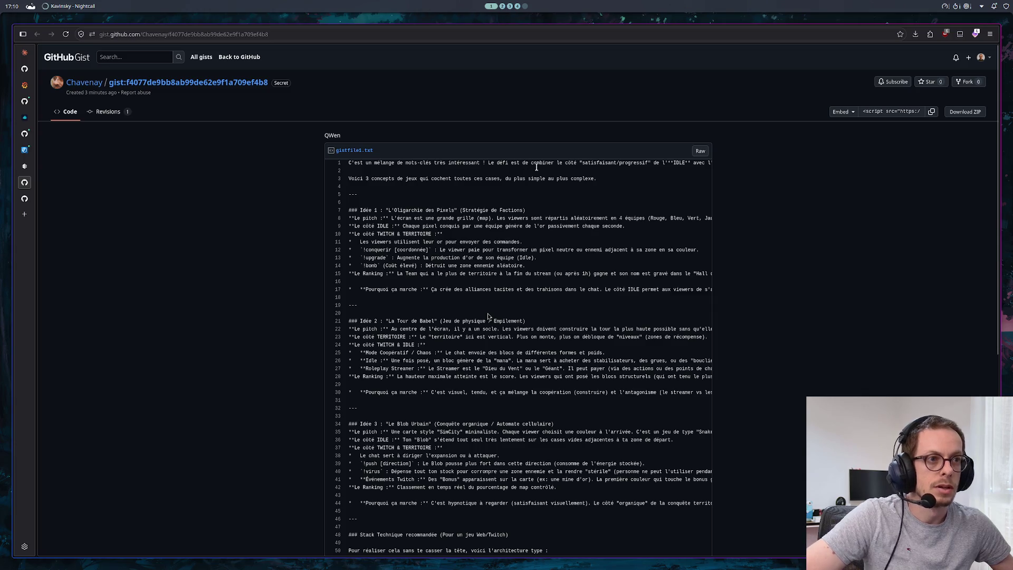
pyautogui.hotkey('ctrl', '+')
pyautogui.hotkey('ctrl', '+')
pyautogui.hotkey('ctrl', '+')
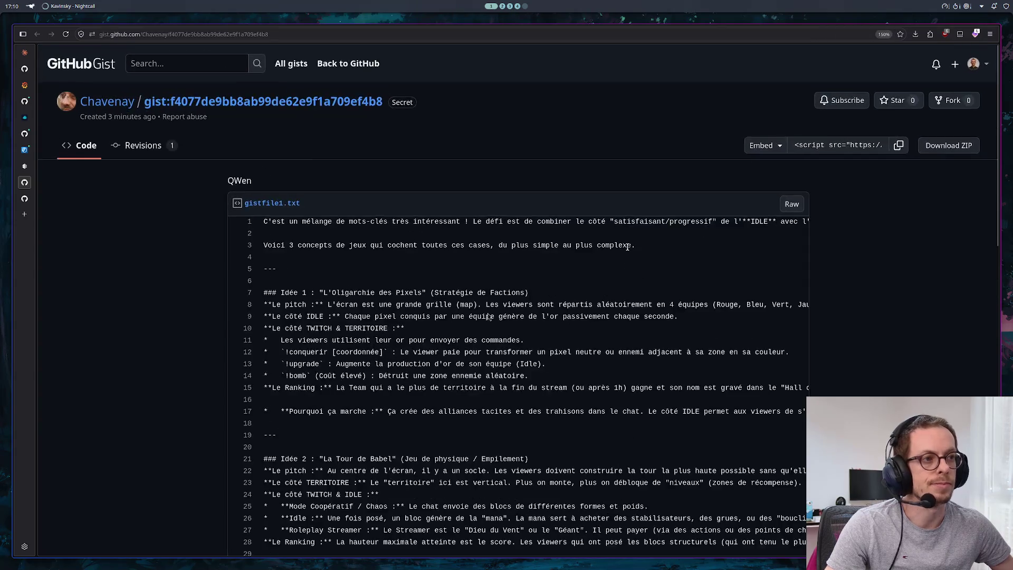
pyautogui.hotkey('ctrl', '+')
pyautogui.scroll(-15, 628, 241)
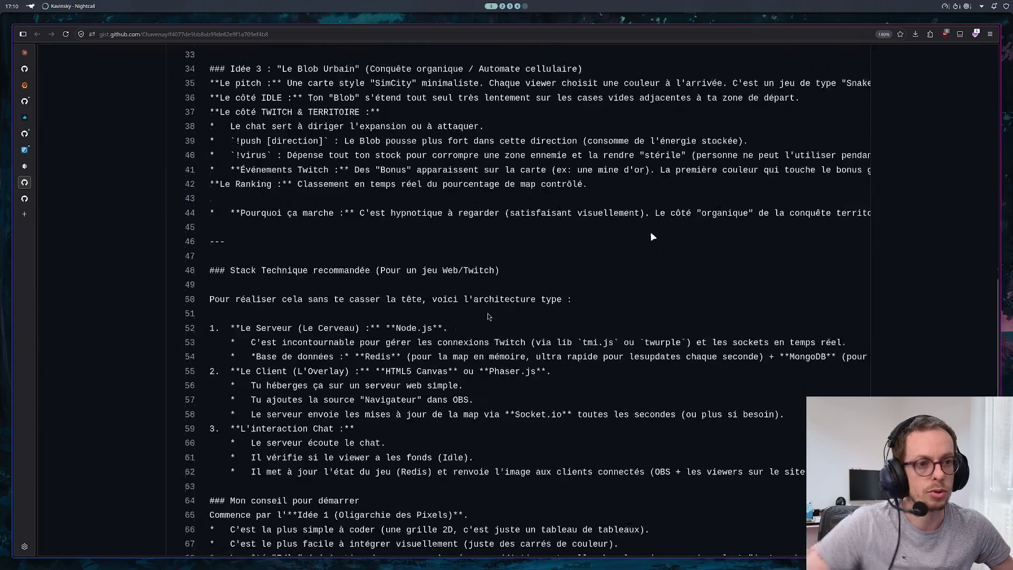
pyautogui.scroll(10, 648, 226)
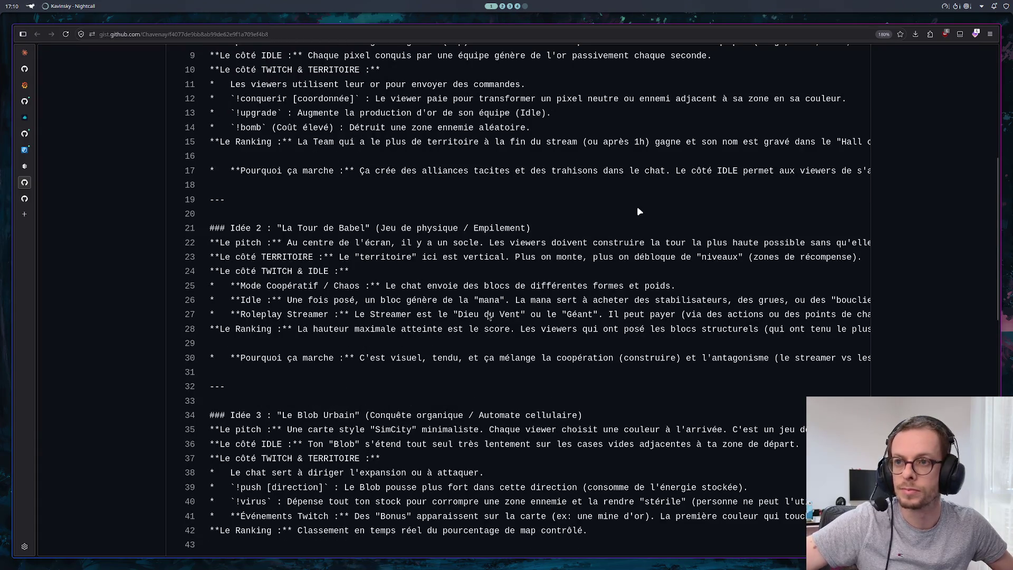
pyautogui.scroll(3, 639, 222)
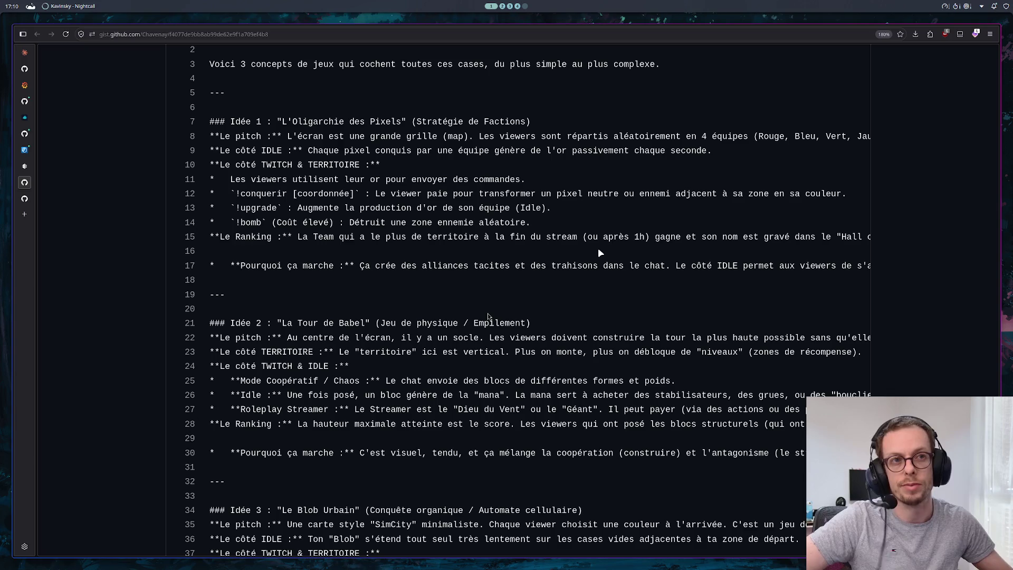
pyautogui.scroll(2, 541, 156)
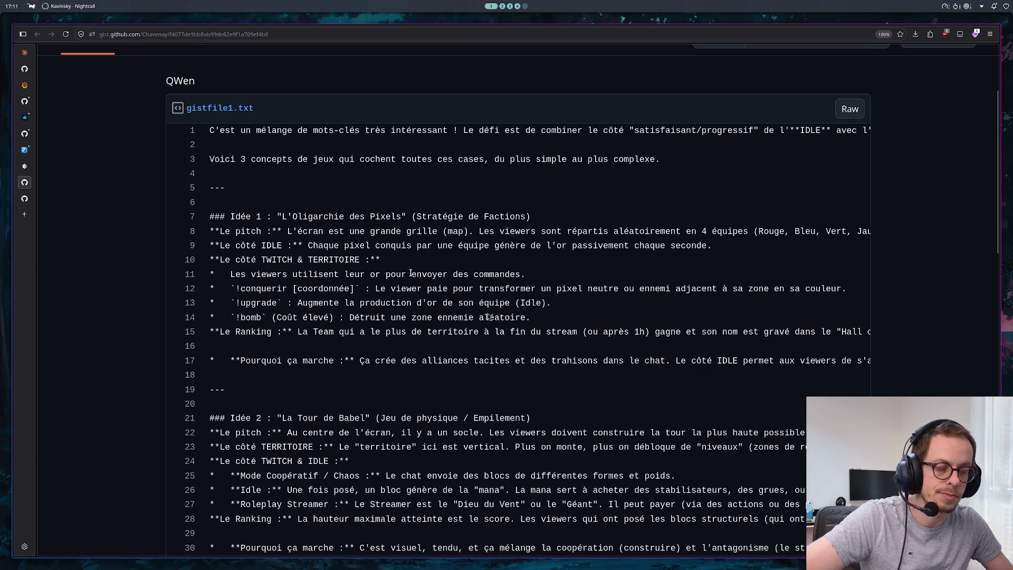
# Step: Read the Qwen gist's three ideas down to 'Le Blob Urbain', then switch to the Gemini gist
pyautogui.moveTo(317, 231); pyautogui.dragTo(371, 332)
pyautogui.scroll(-3, 371, 333)
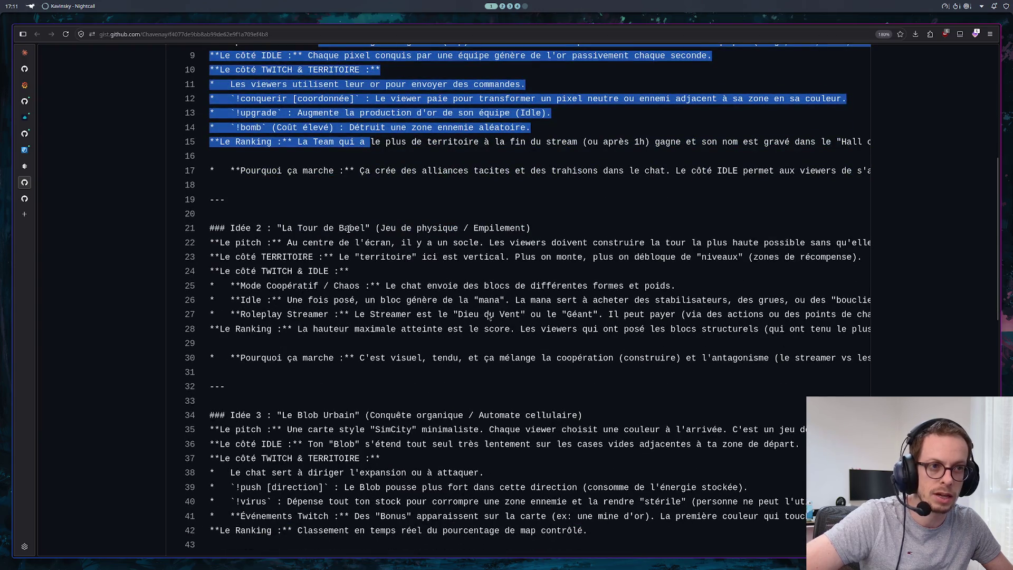
pyautogui.moveTo(308, 228)
pyautogui.mouseDown()
pyautogui.moveTo(333, 314)
pyautogui.moveTo(346, 329)
pyautogui.mouseUp()
pyautogui.scroll(-3, 384, 280)
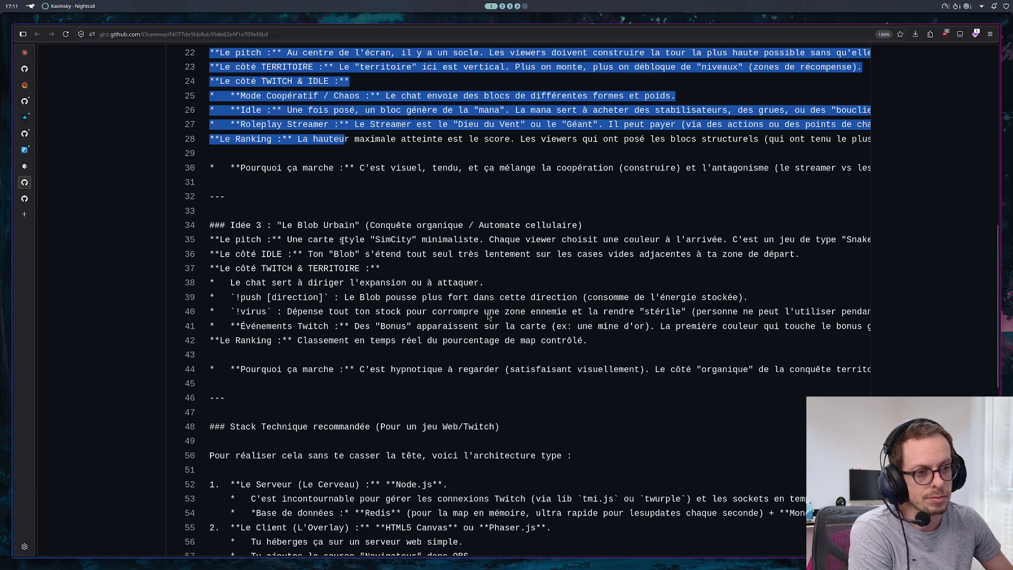
pyautogui.moveTo(210, 225)
pyautogui.mouseDown()
pyautogui.moveTo(519, 312)
pyautogui.moveTo(447, 369)
pyautogui.mouseUp()
pyautogui.scroll(-3, 487, 313)
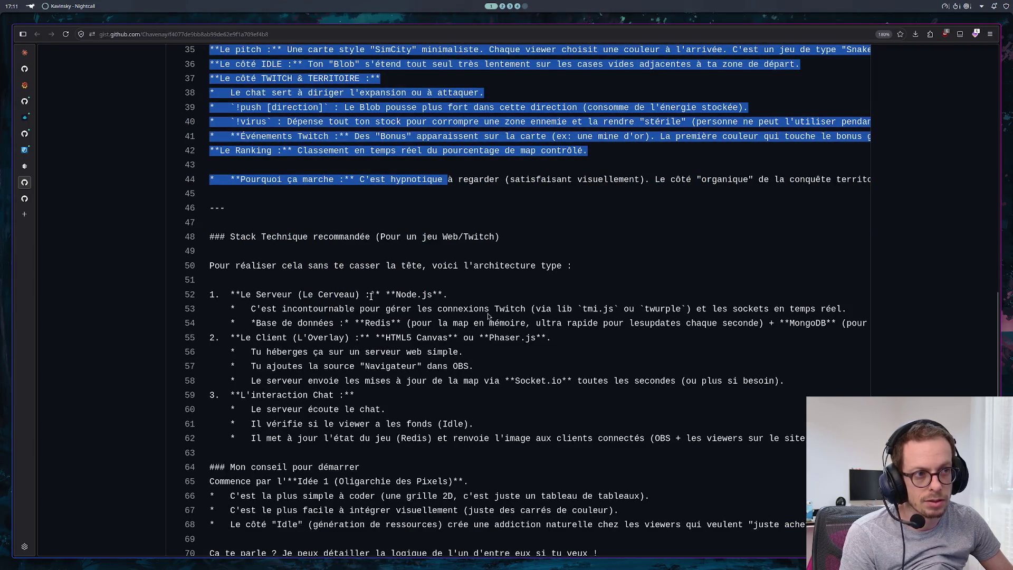
pyautogui.scroll(-4, 371, 299)
pyautogui.click(25, 199)
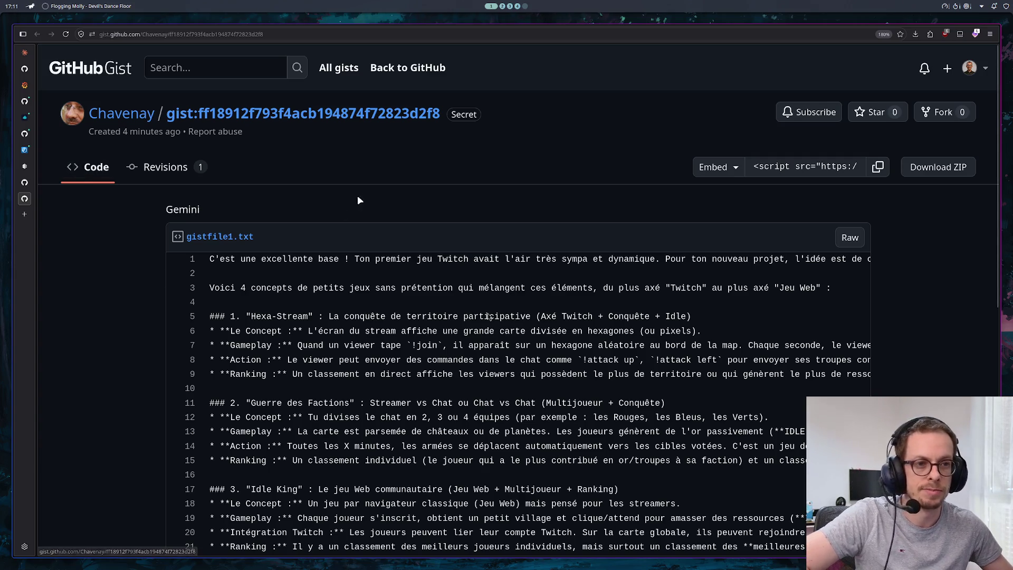
# Step: Read Gemini's concepts, including Hexa-Stream, Guerre des Factions and Zone de Contrôle, then return to the Qwen gist
pyautogui.scroll(-3, 368, 206)
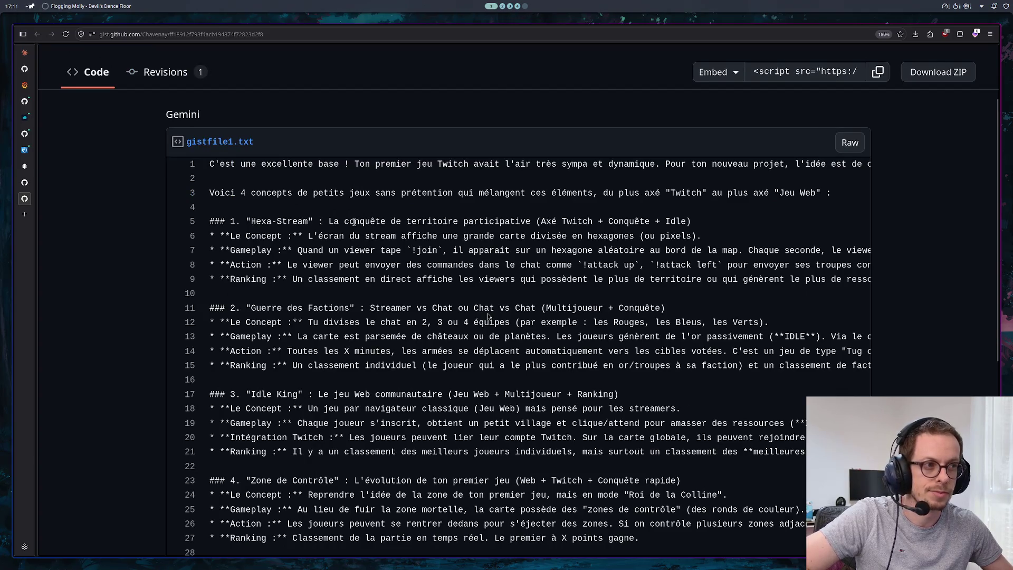
pyautogui.moveTo(272, 223); pyautogui.dragTo(383, 282)
pyautogui.click(383, 281)
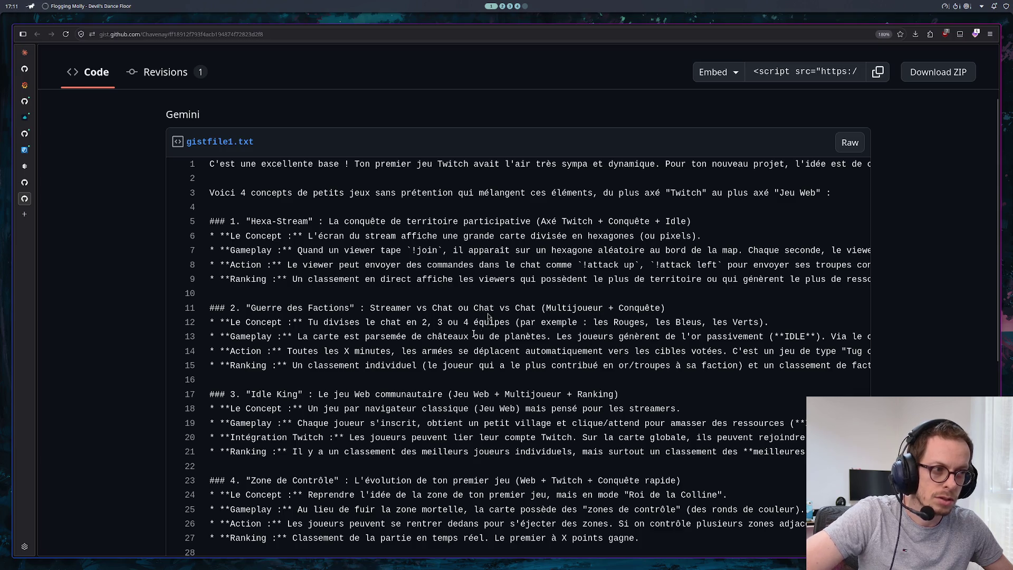
pyautogui.moveTo(457, 336); pyautogui.dragTo(468, 365)
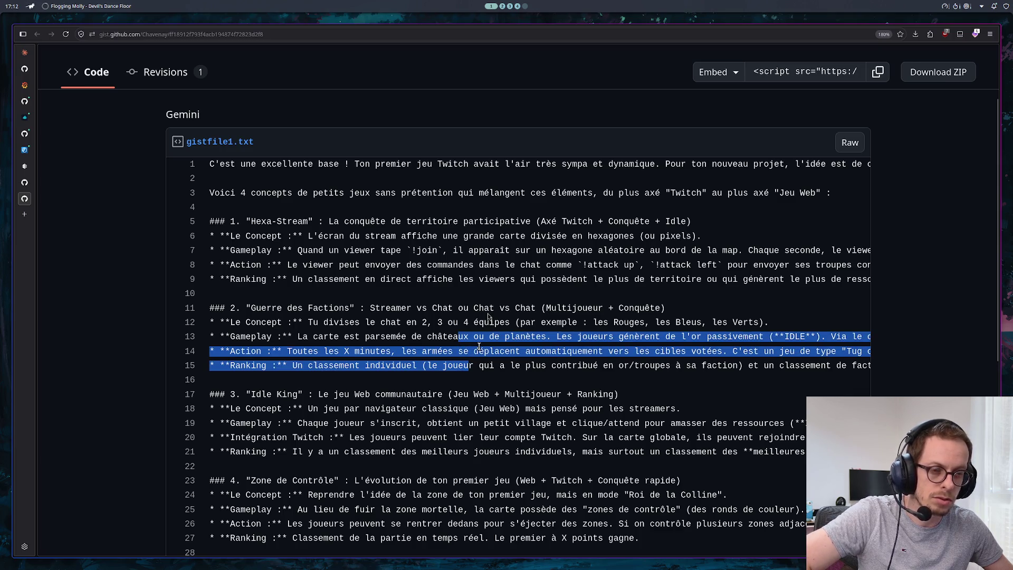
pyautogui.scroll(-2, 472, 358)
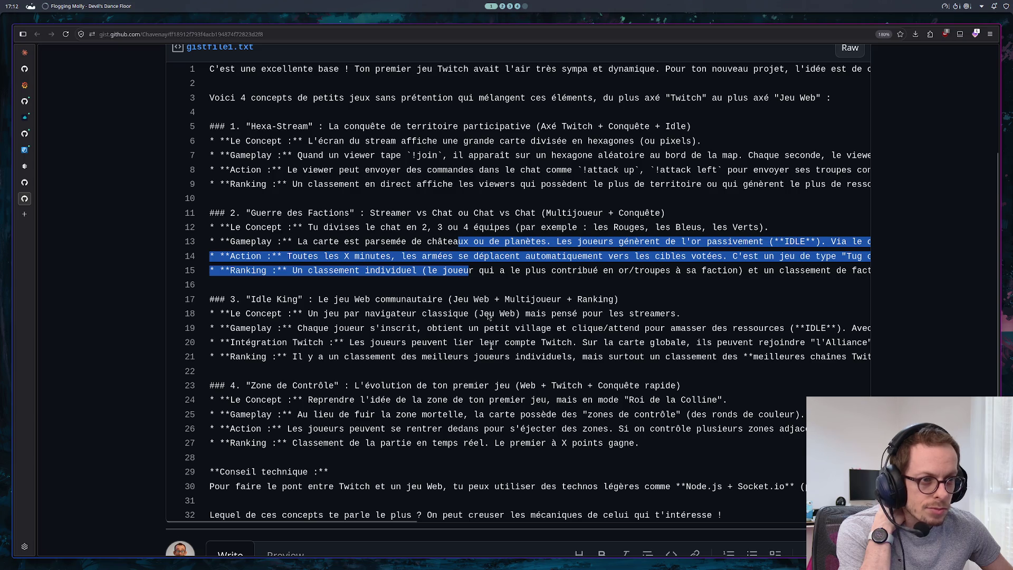
pyautogui.moveTo(416, 299); pyautogui.dragTo(448, 342)
pyautogui.scroll(-3, 464, 333)
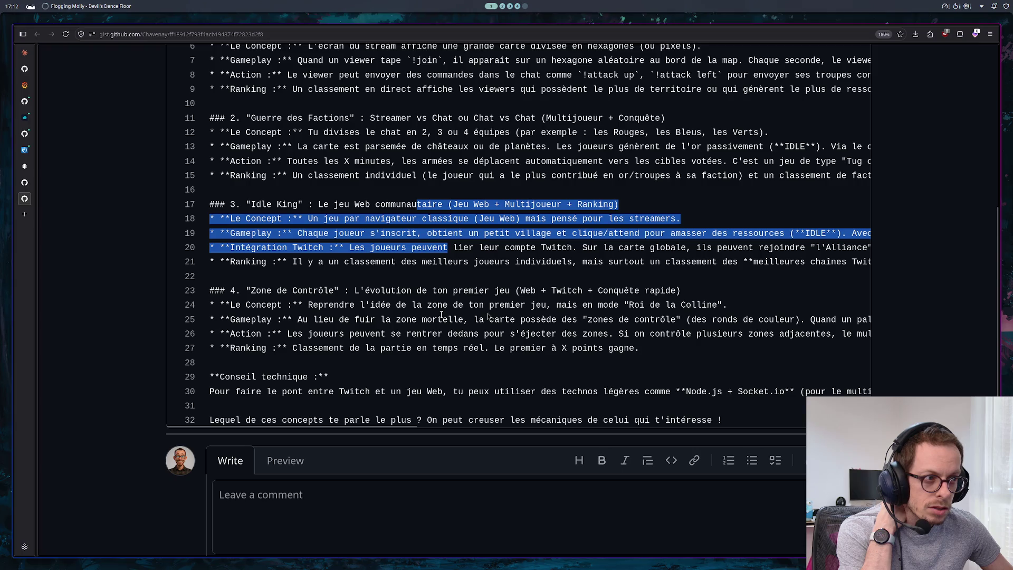
pyautogui.moveTo(416, 305); pyautogui.dragTo(458, 357)
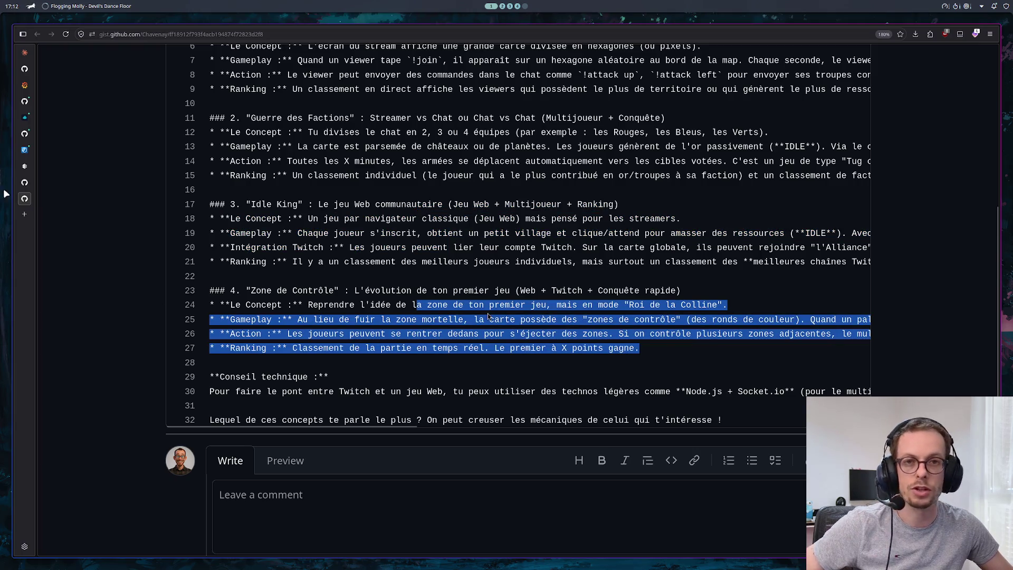
pyautogui.click(21, 182)
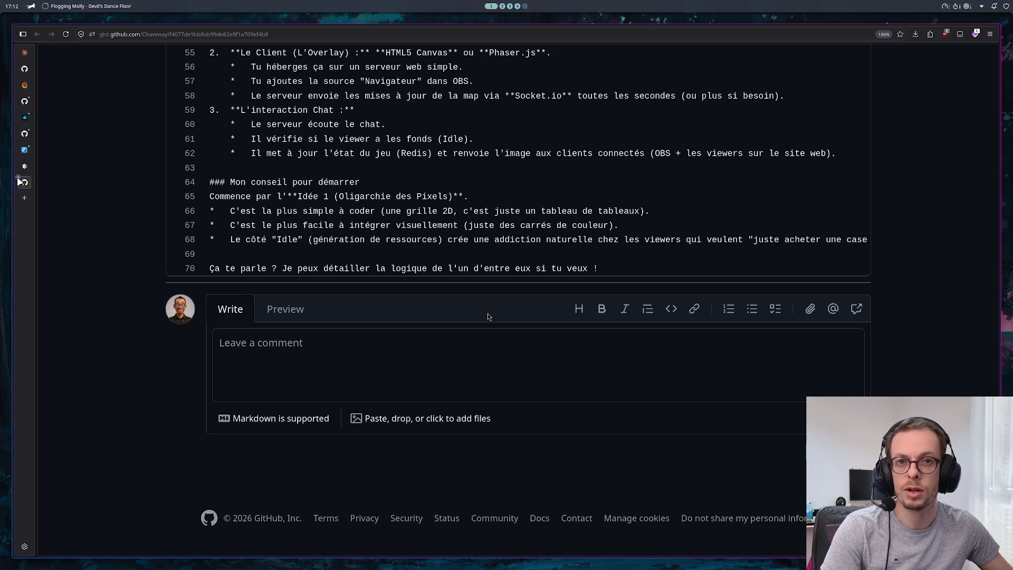
# Step: Close the gist and return to Claude's reply about spawning newcomers
pyautogui.hotkey('ctrl', 'w')
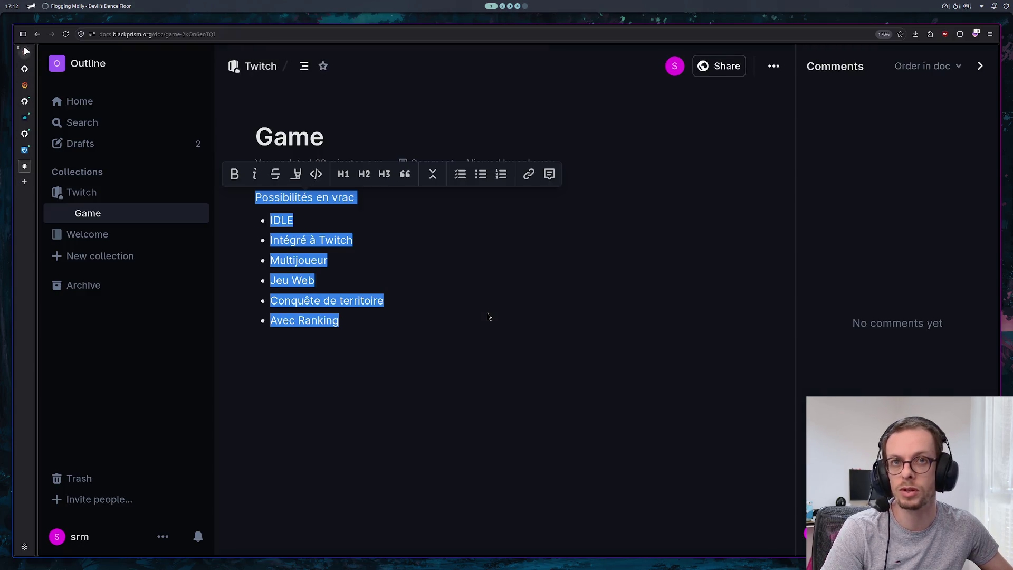
pyautogui.click(25, 52)
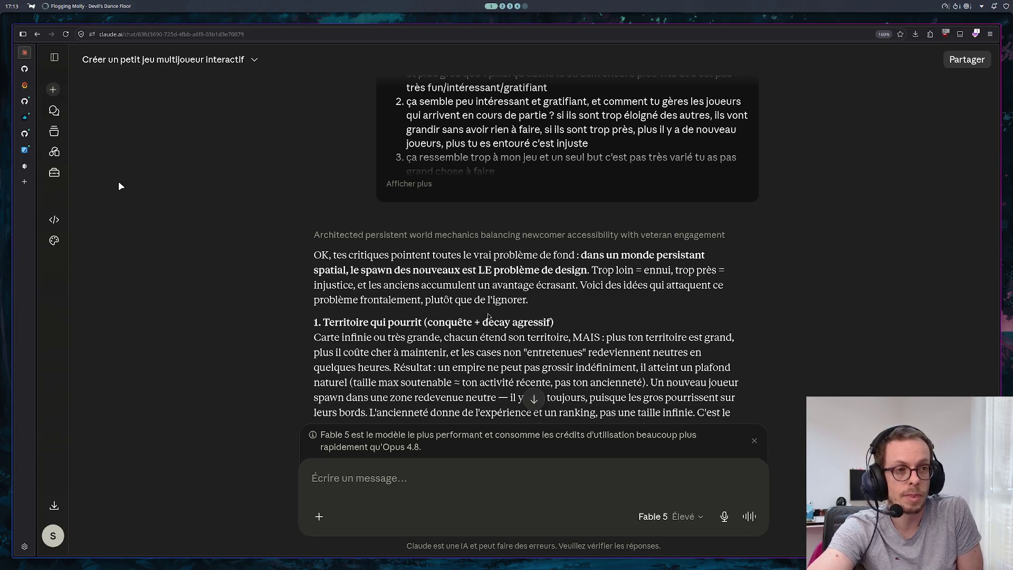
# Step: In a new tab, search Google for 'miniwar3' and look at the Miniware site
pyautogui.click(25, 181)
pyautogui.write('miw')
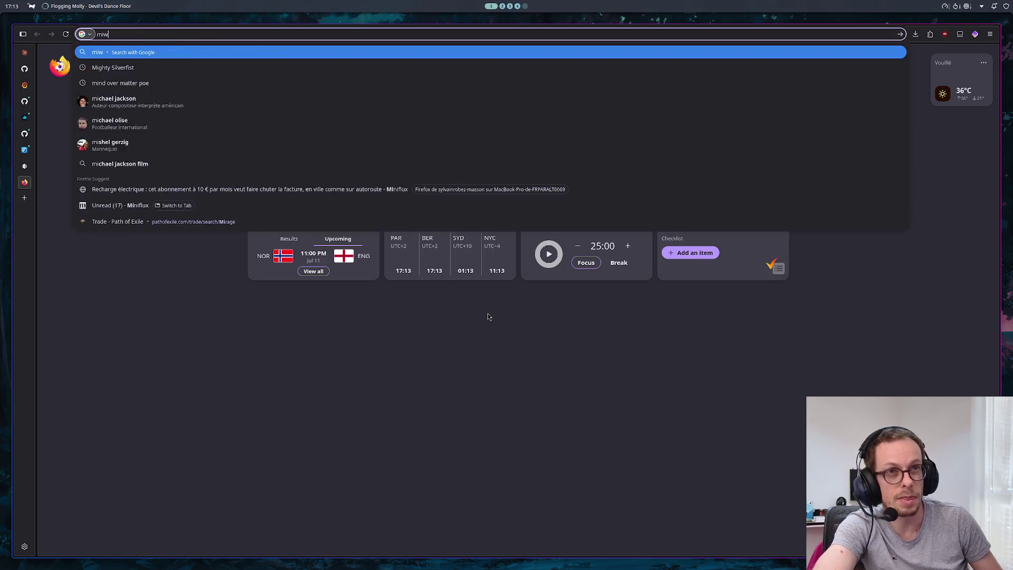
pyautogui.press('BackSpace')
pyautogui.write('niwar3')
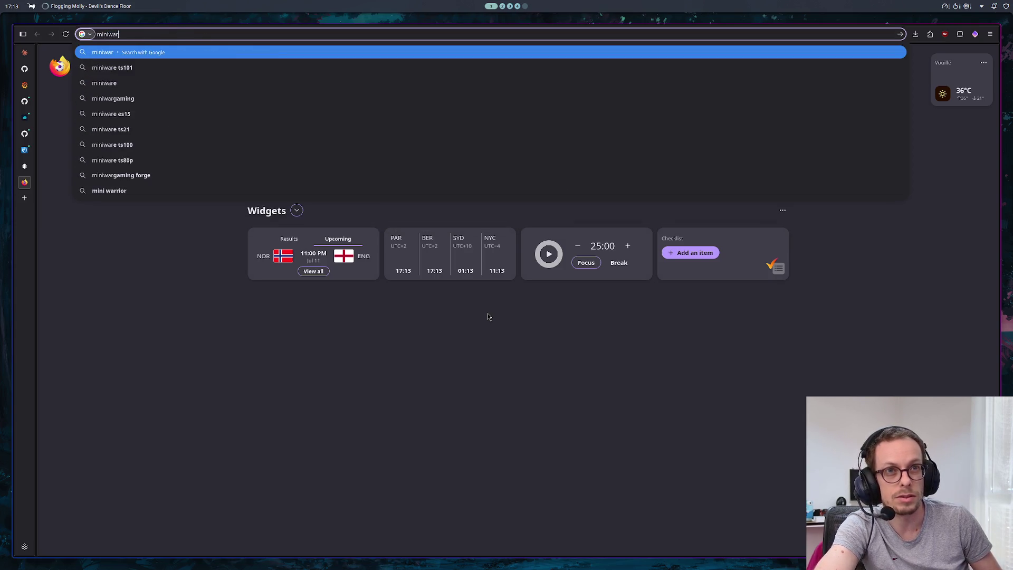
pyautogui.press('Return')
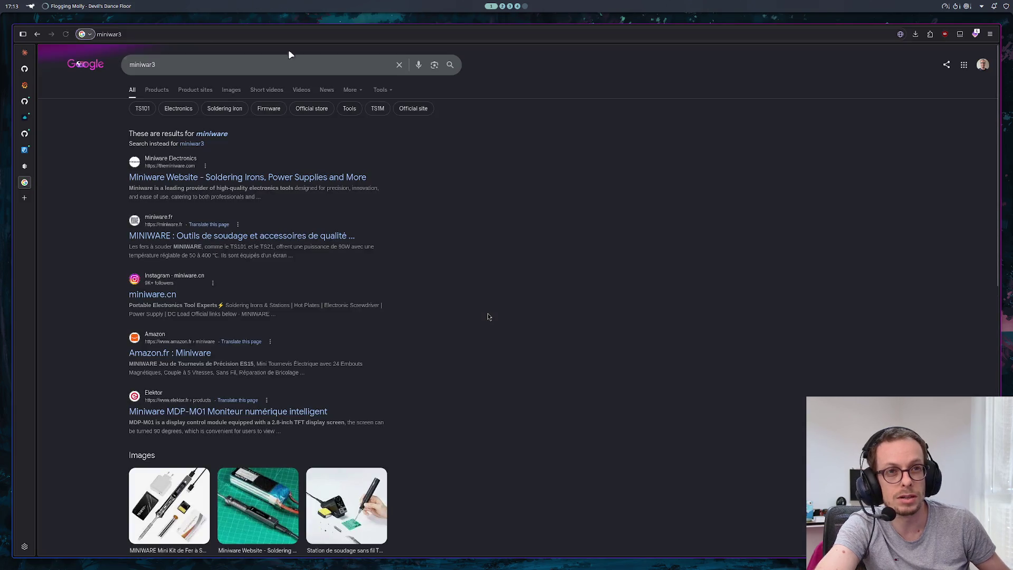
pyautogui.click(179, 180)
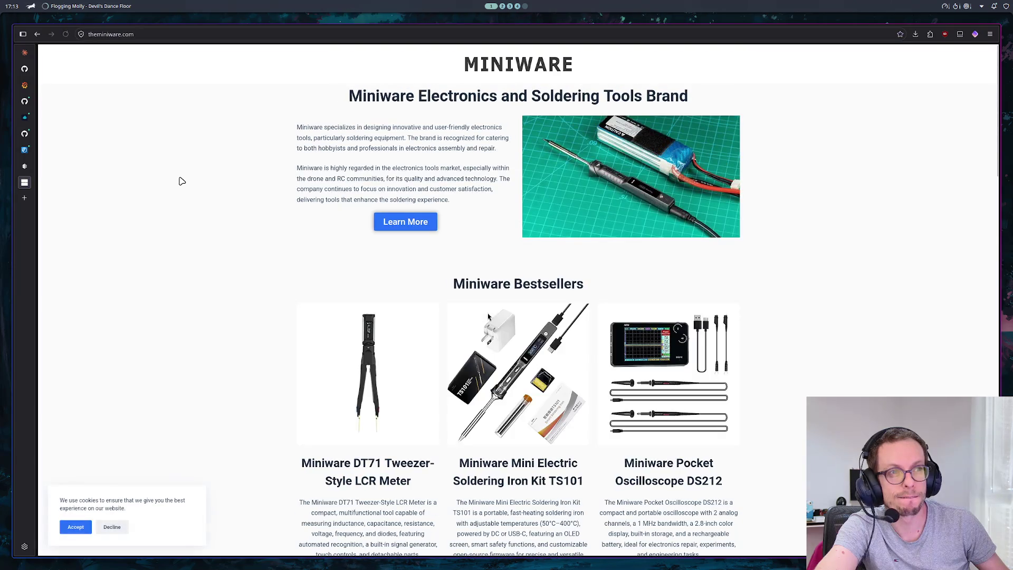
pyautogui.click(38, 34)
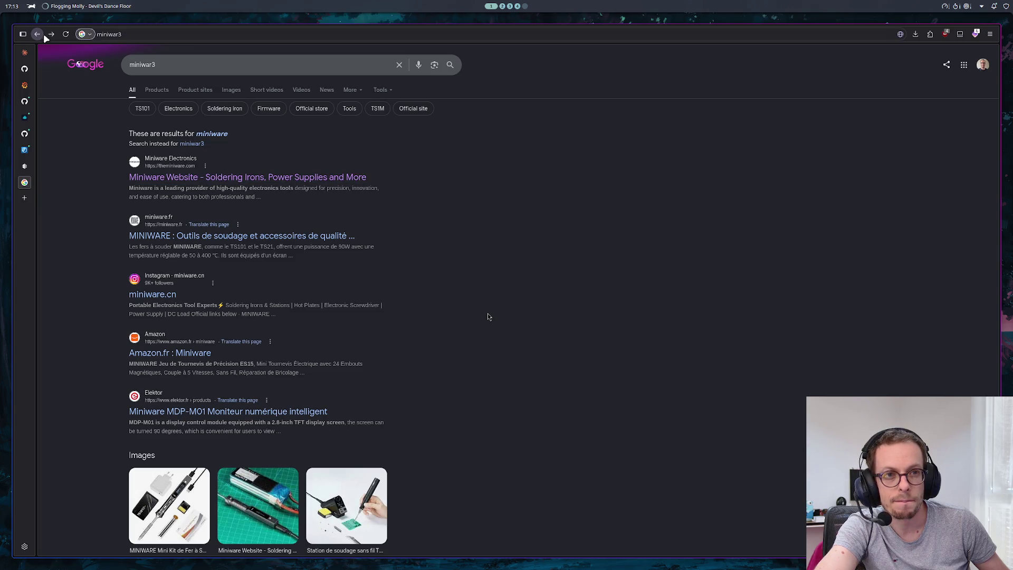
# Step: Change the search to 'miniwar game', browse the results, then switch to the Outline Game notes
pyautogui.click(169, 64)
pyautogui.press('BackSpace')
pyautogui.write('game')
pyautogui.press('Return')
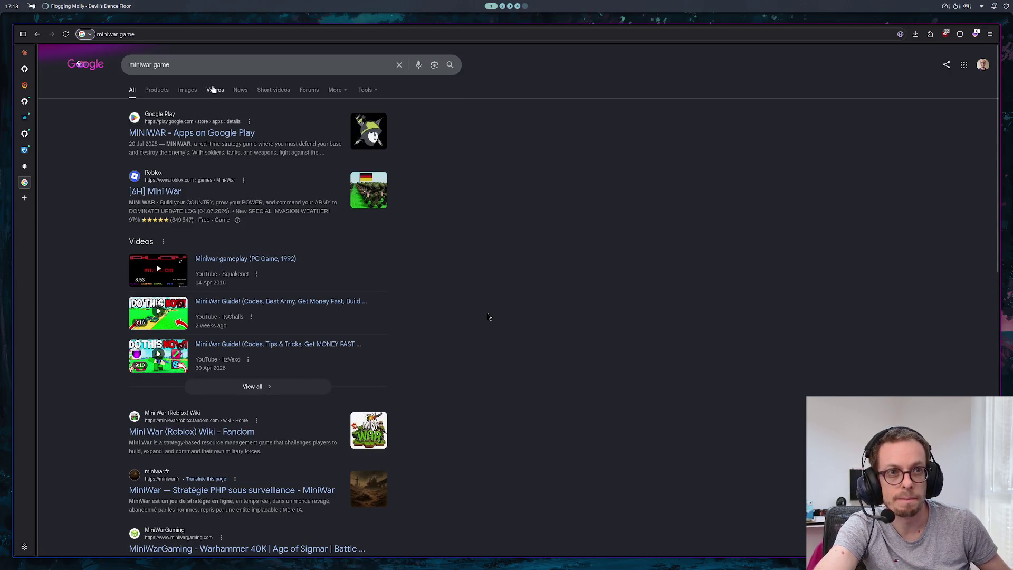
pyautogui.scroll(-2, 261, 138)
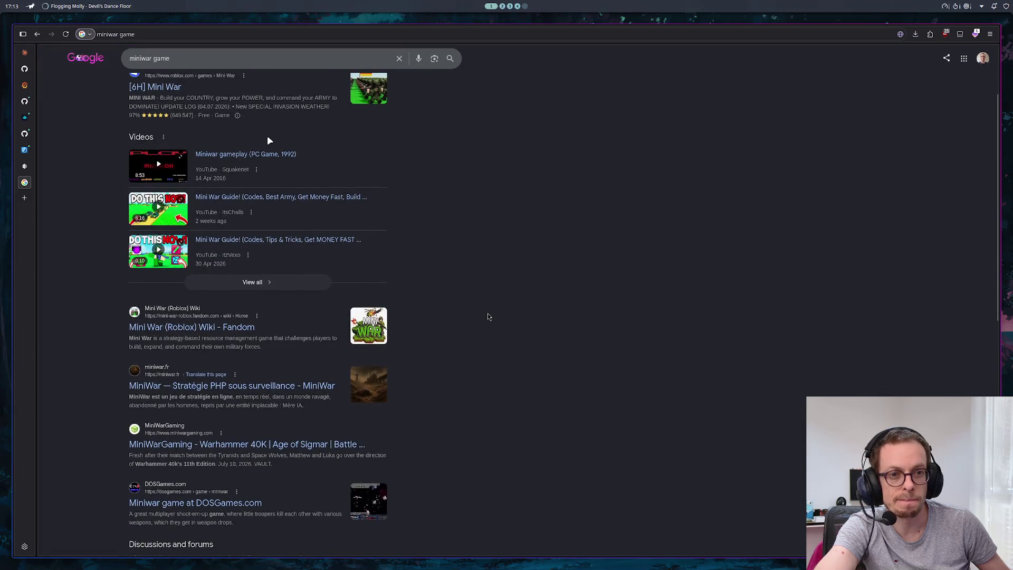
pyautogui.scroll(-2, 258, 182)
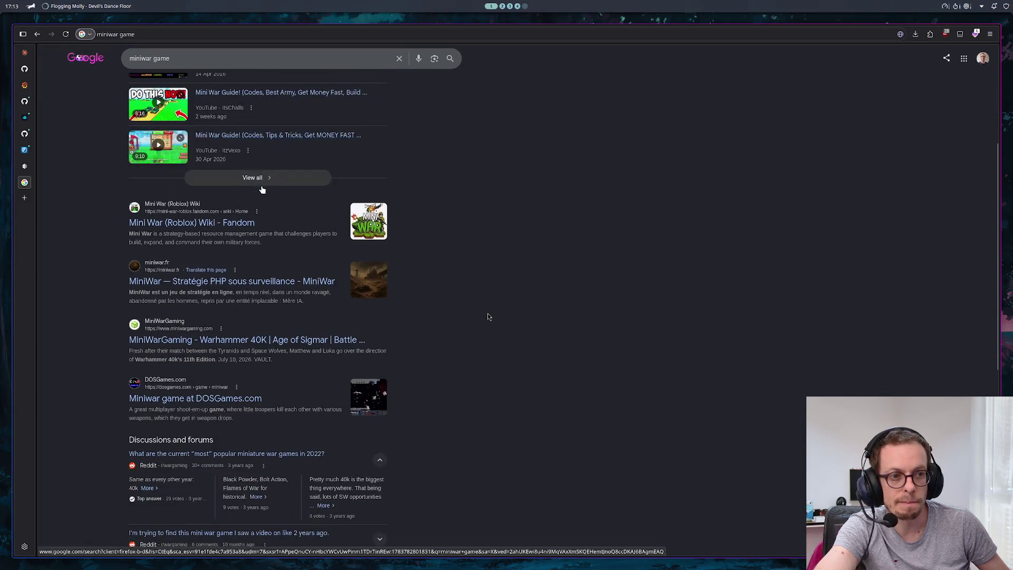
pyautogui.scroll(-7, 262, 189)
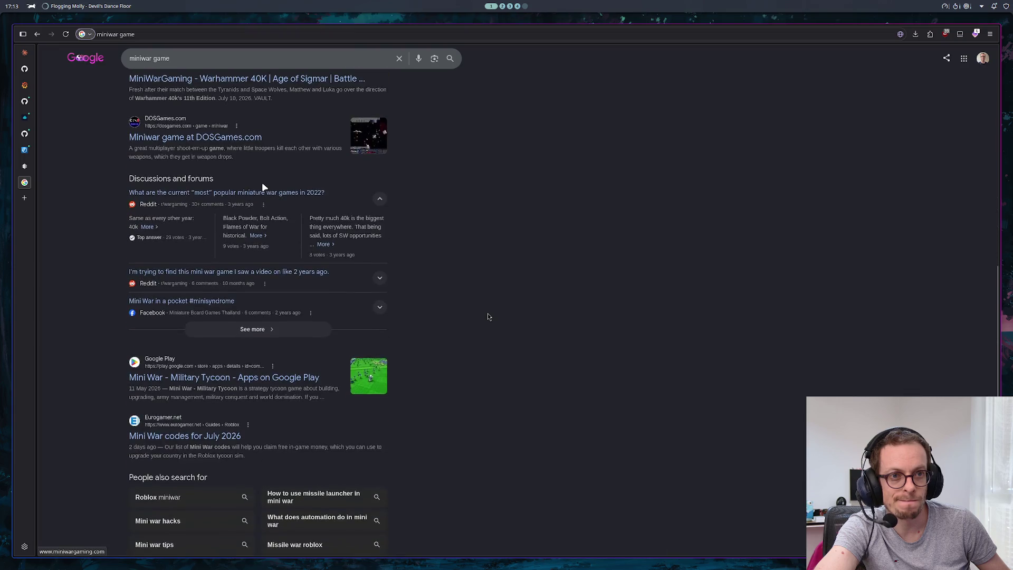
pyautogui.scroll(5, 258, 190)
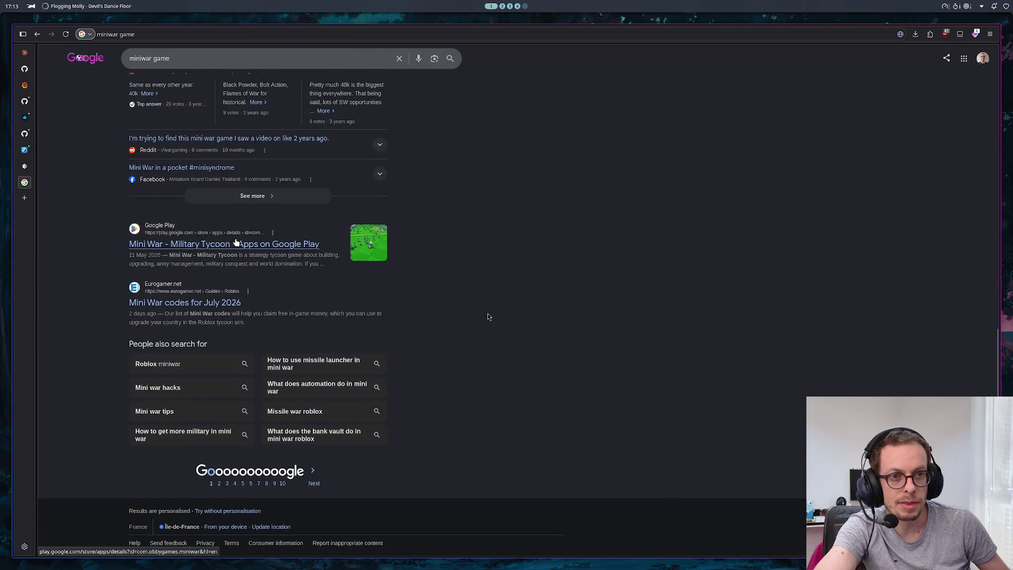
pyautogui.scroll(5, 227, 285)
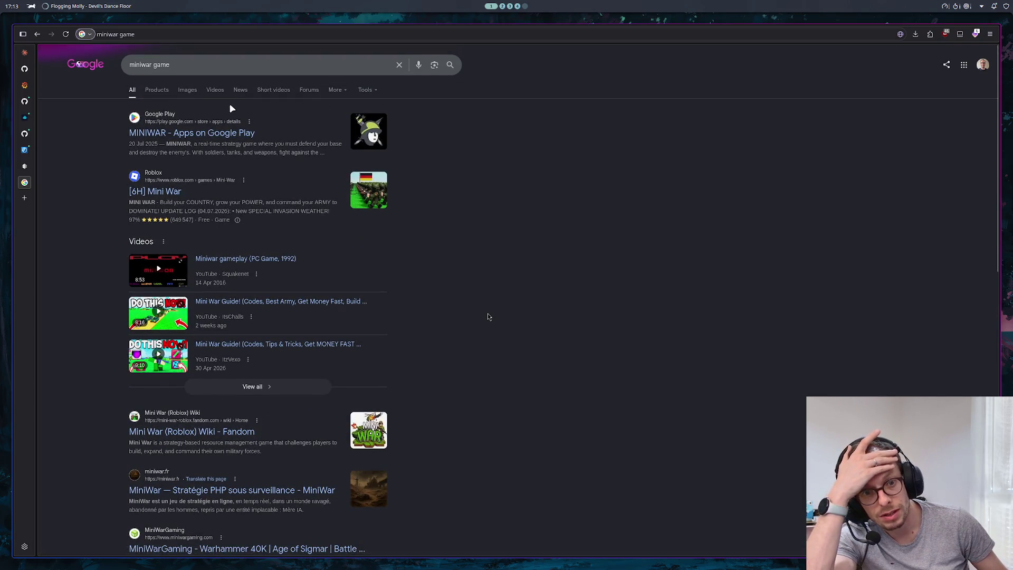
pyautogui.click(25, 167)
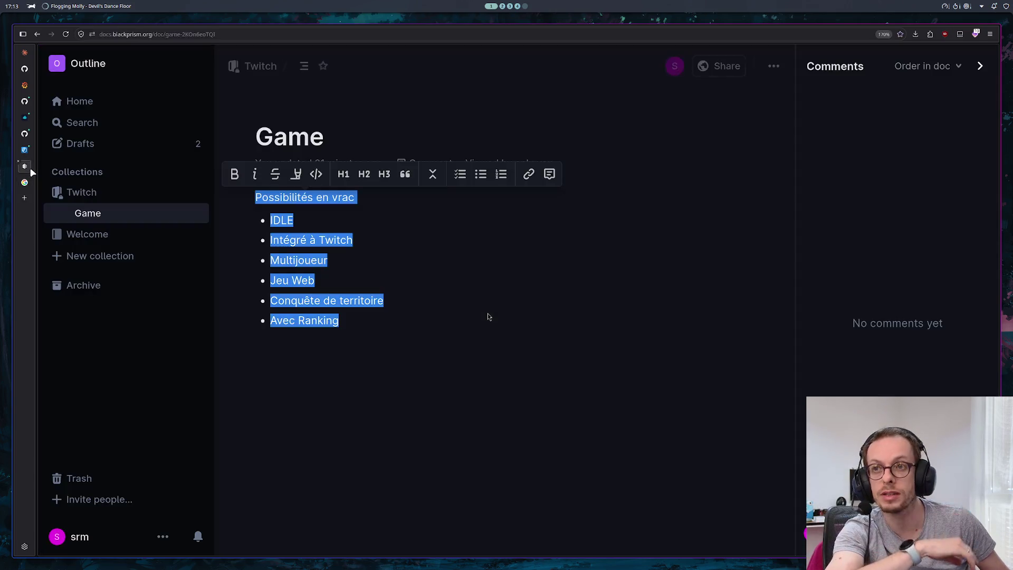
# Step: Clear the selection in the Game notes and go back to Claude's 'Territoire qui pourrit' reply
pyautogui.click(488, 312)
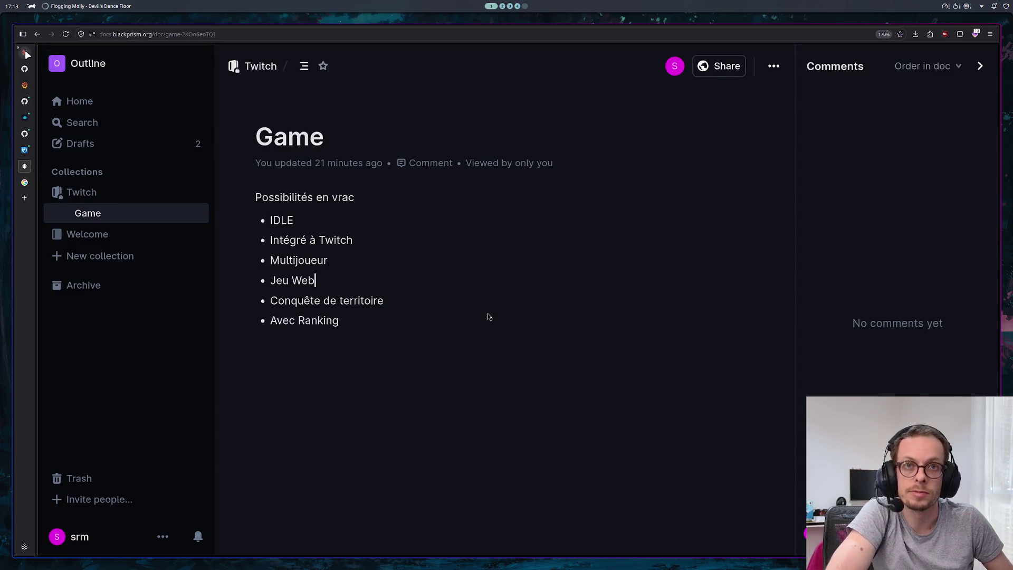
pyautogui.click(25, 52)
pyautogui.scroll(-2, 639, 223)
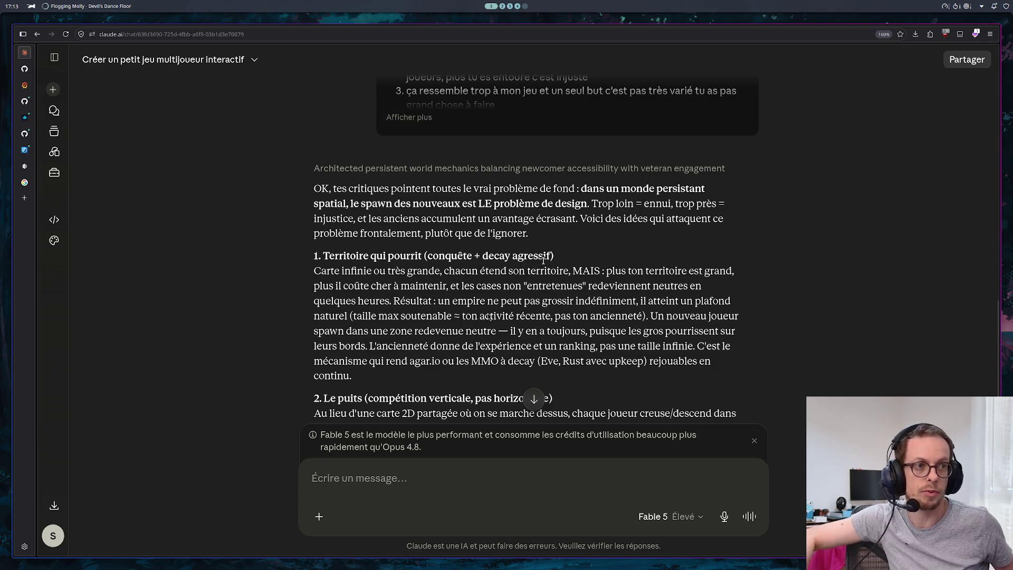
# Step: Read through Claude's reply on newcomer spawning, briefly highlighting the word 'Eve,'
pyautogui.scroll(-1, 610, 231)
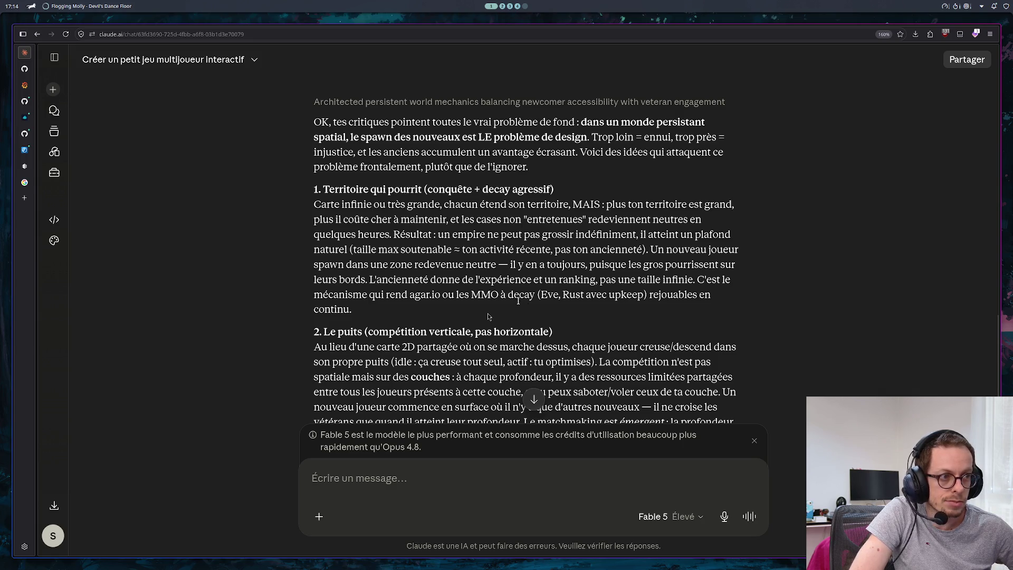
pyautogui.moveTo(541, 294); pyautogui.dragTo(559, 296)
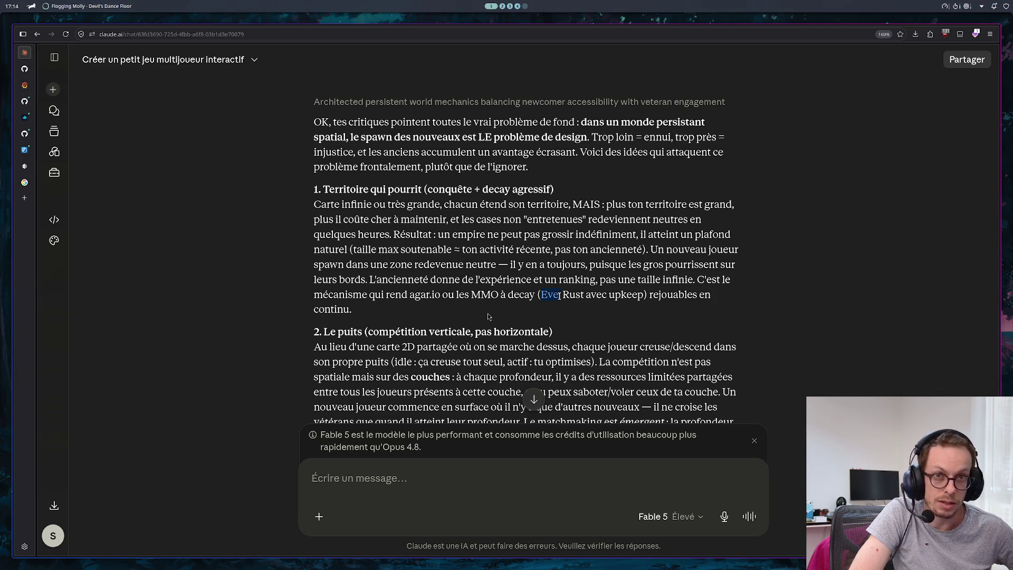
pyautogui.moveTo(559, 295); pyautogui.dragTo(563, 296)
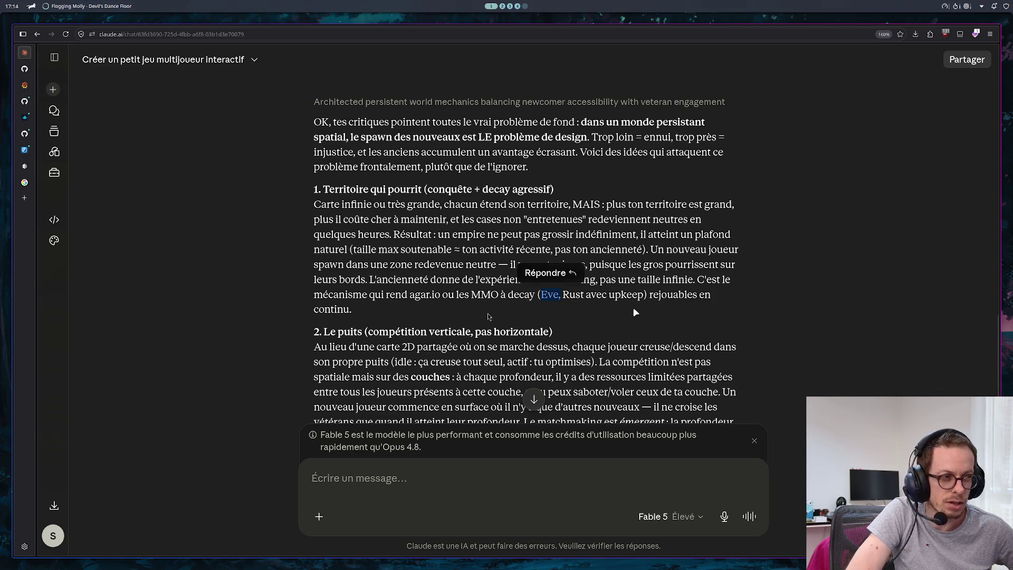
pyautogui.click(457, 312)
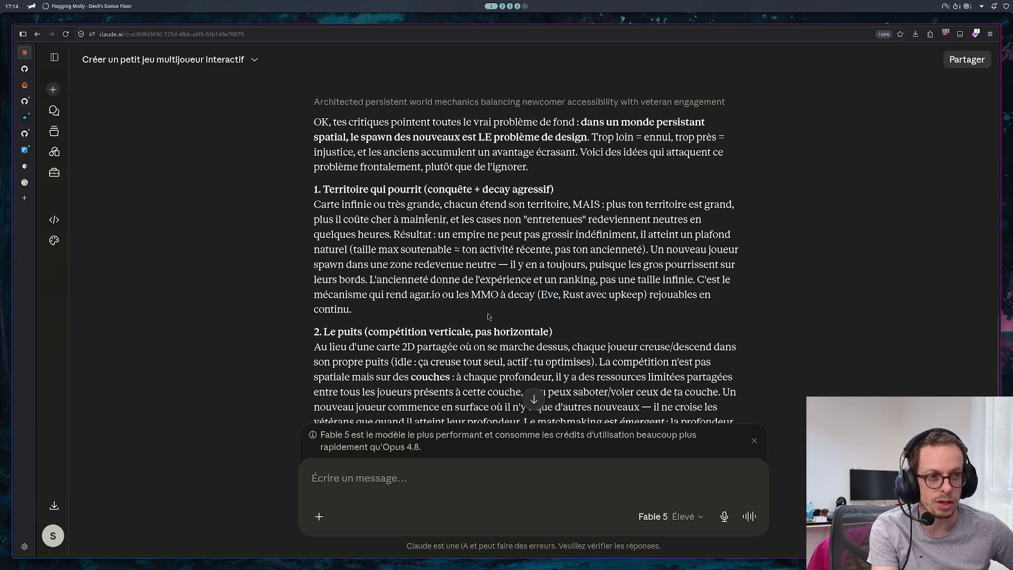
pyautogui.scroll(-3, 449, 255)
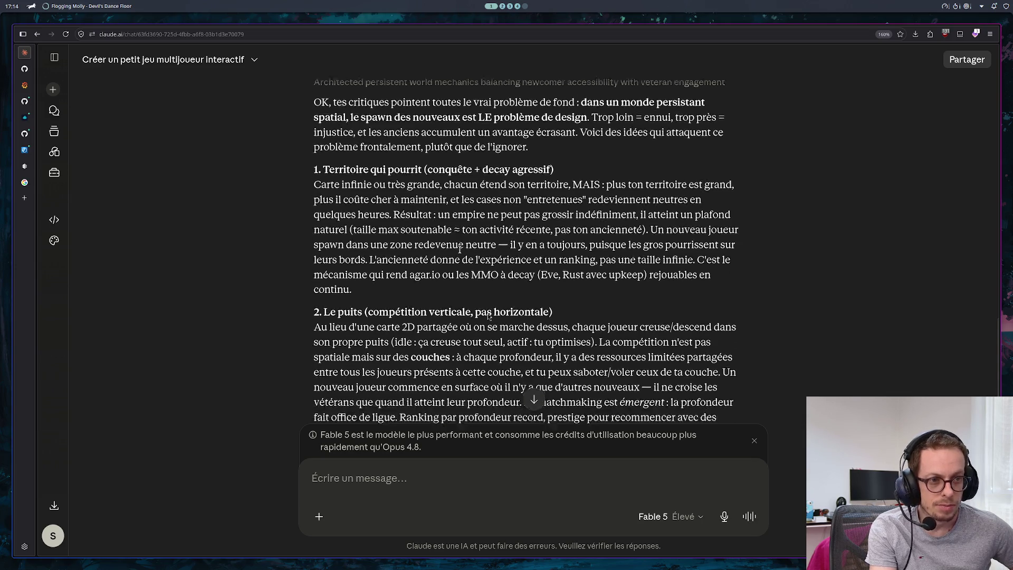
pyautogui.scroll(-2, 487, 312)
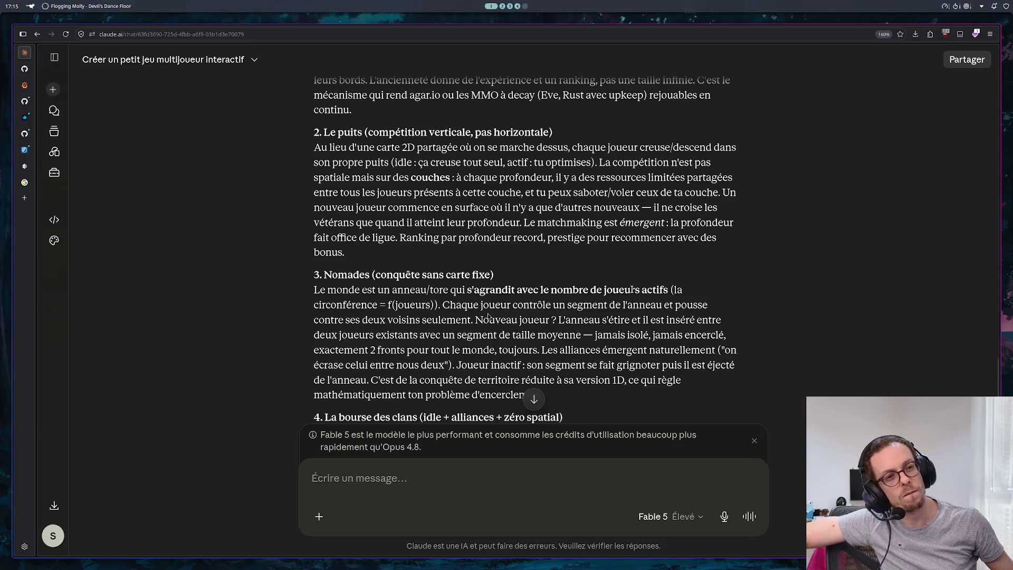
pyautogui.scroll(-5, 773, 280)
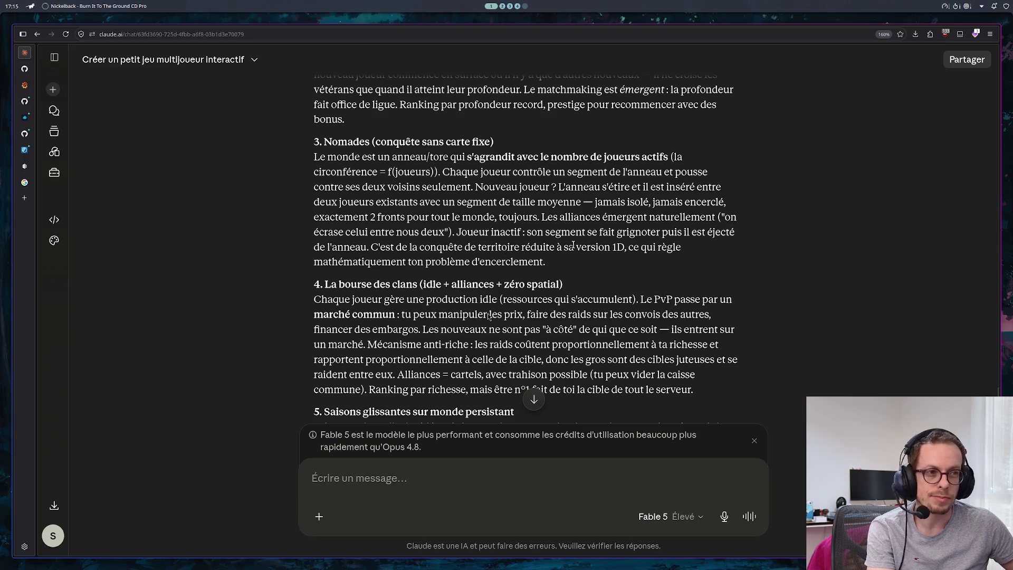
pyautogui.scroll(-5, 536, 234)
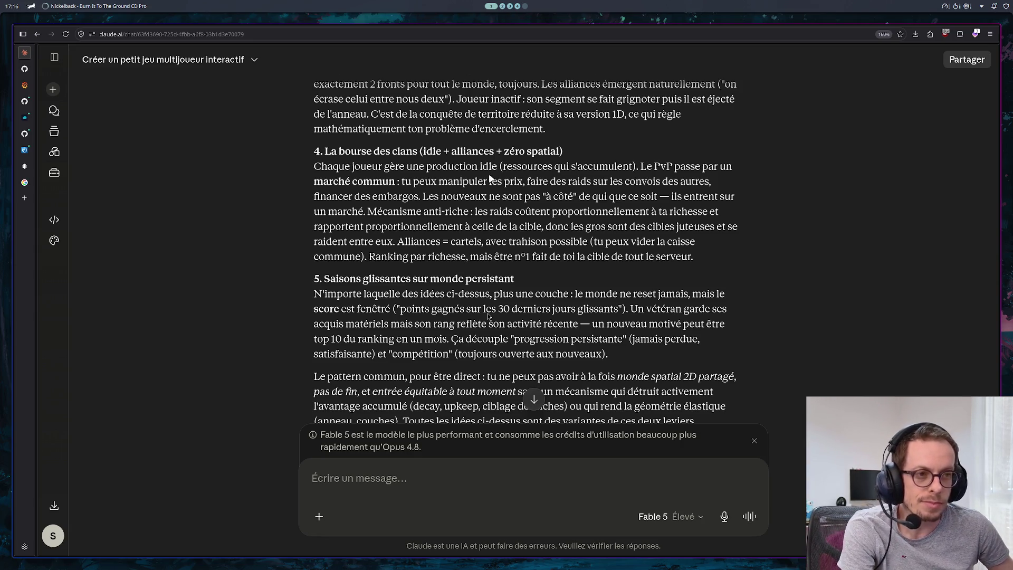
pyautogui.scroll(-2, 489, 179)
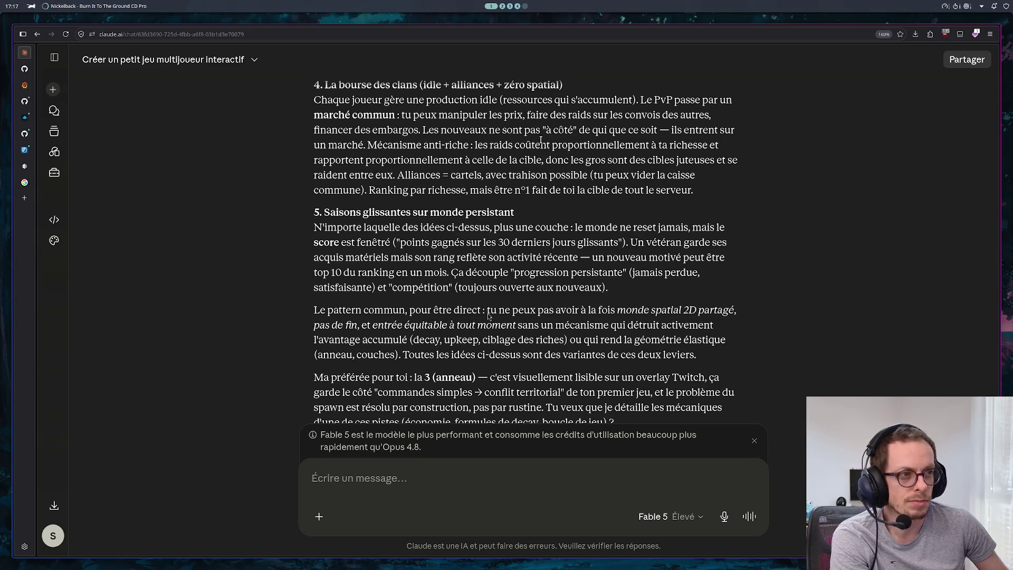
pyautogui.scroll(-3, 499, 238)
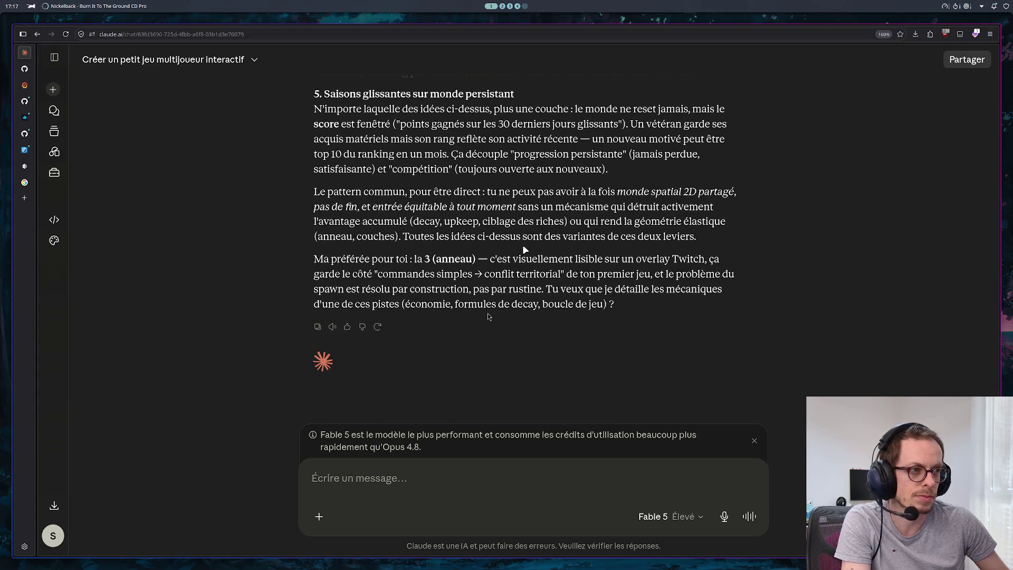
pyautogui.scroll(15, 488, 317)
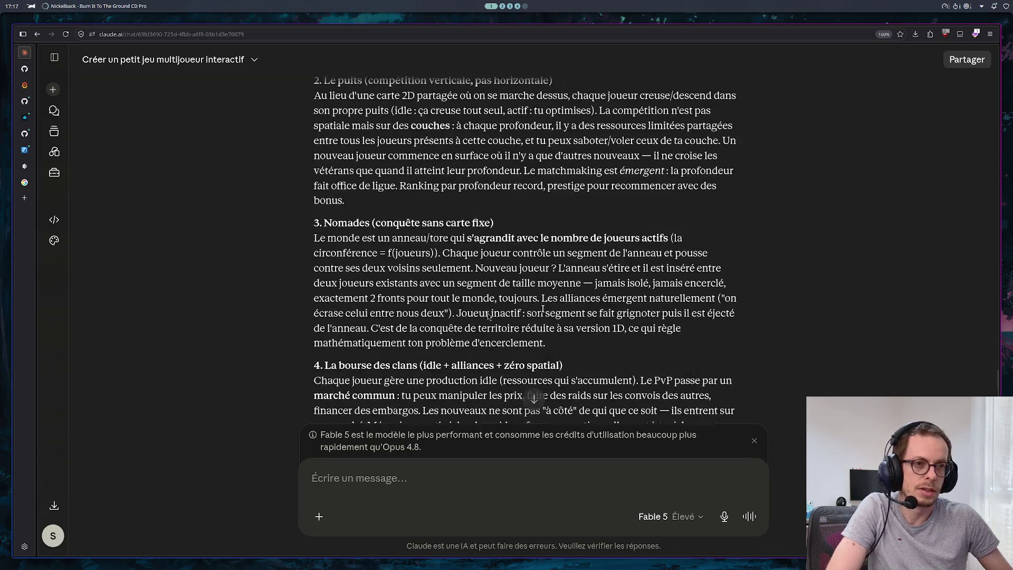
pyautogui.scroll(5, 565, 229)
pyautogui.scroll(-4, 565, 230)
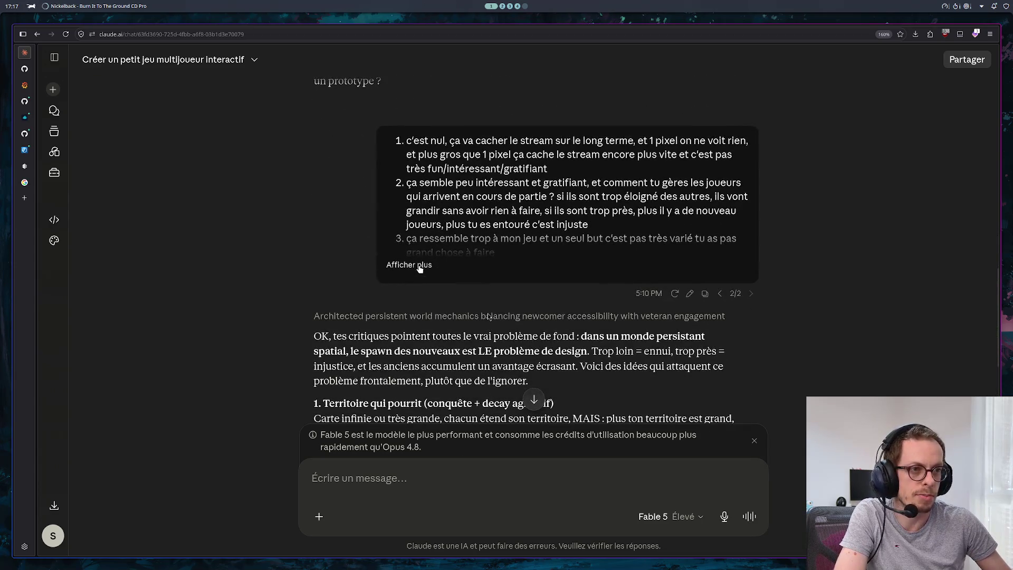
# Step: Expand the earlier critique message and begin a follow-up: 'oublie twitch j'ai dit que je voulais un jeu web'
pyautogui.click(410, 265)
pyautogui.scroll(-2, 488, 315)
pyautogui.scroll(-10, 488, 315)
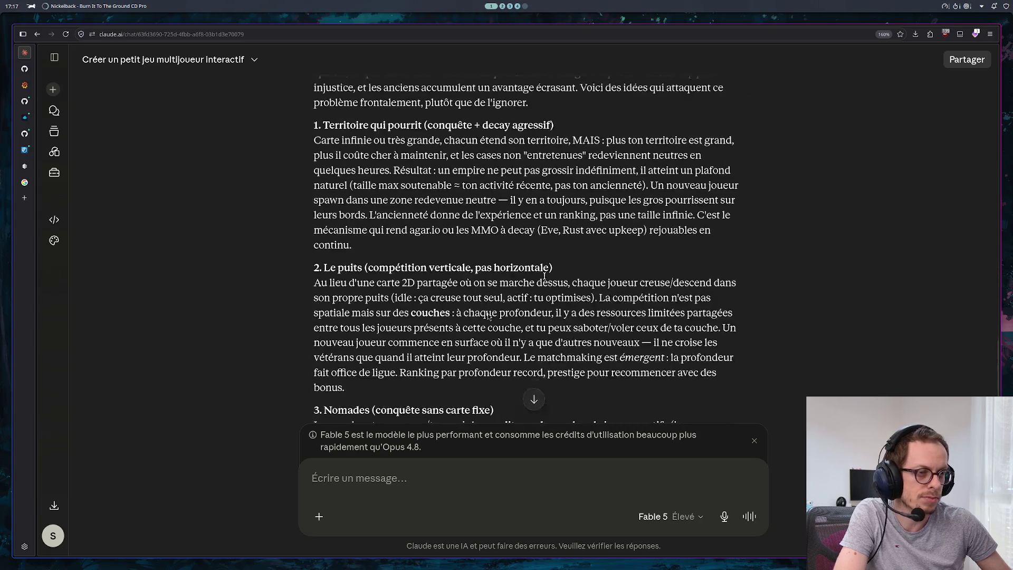
pyautogui.scroll(-4, 488, 316)
pyautogui.write('ou')
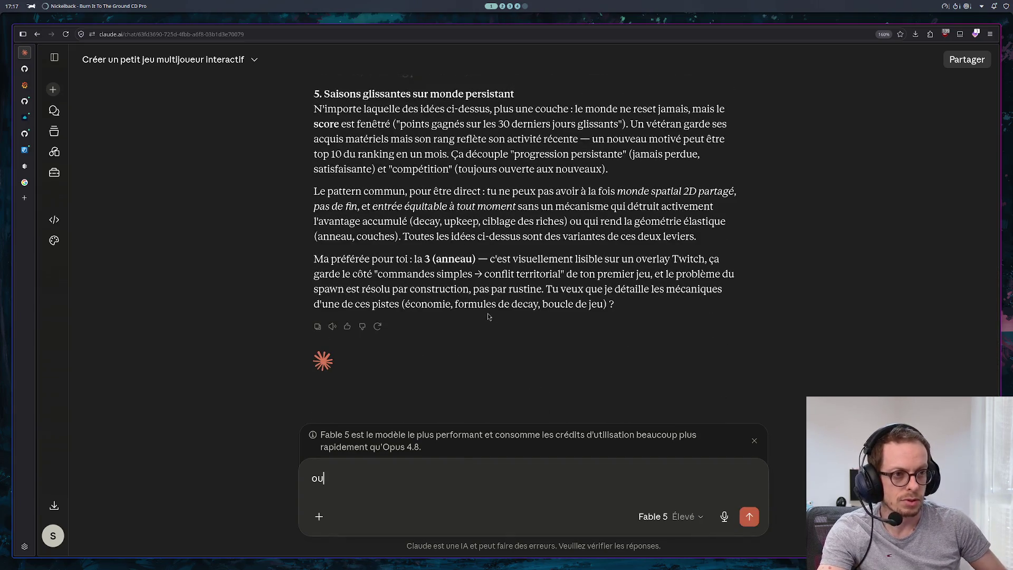
pyautogui.write('blie tw')
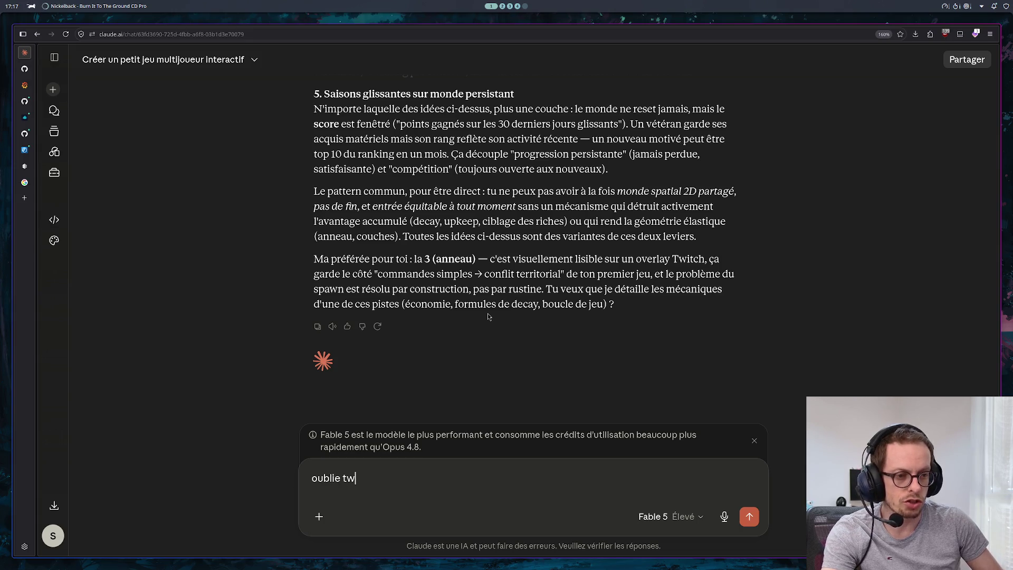
pyautogui.write('itch j')
pyautogui.write("'{i")
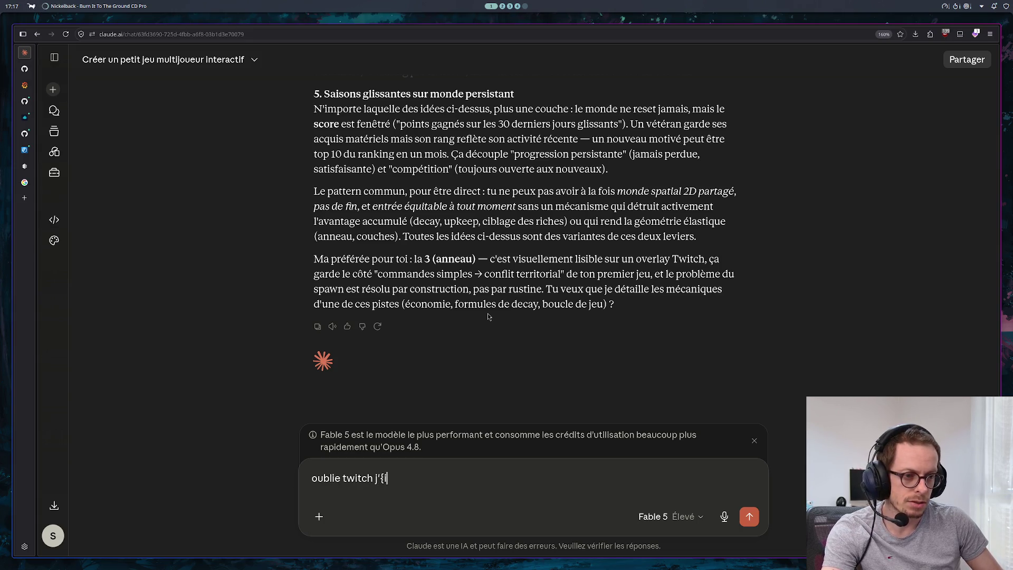
pyautogui.press('BackSpace')
pyautogui.press('BackSpace')
pyautogui.write('ai dit que je v')
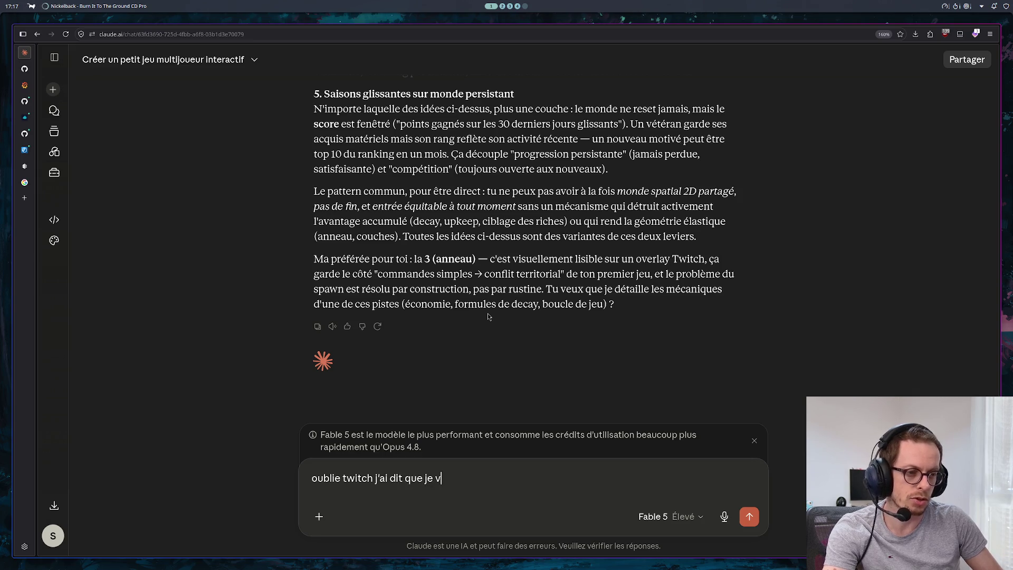
pyautogui.write('oulais un jeu web')
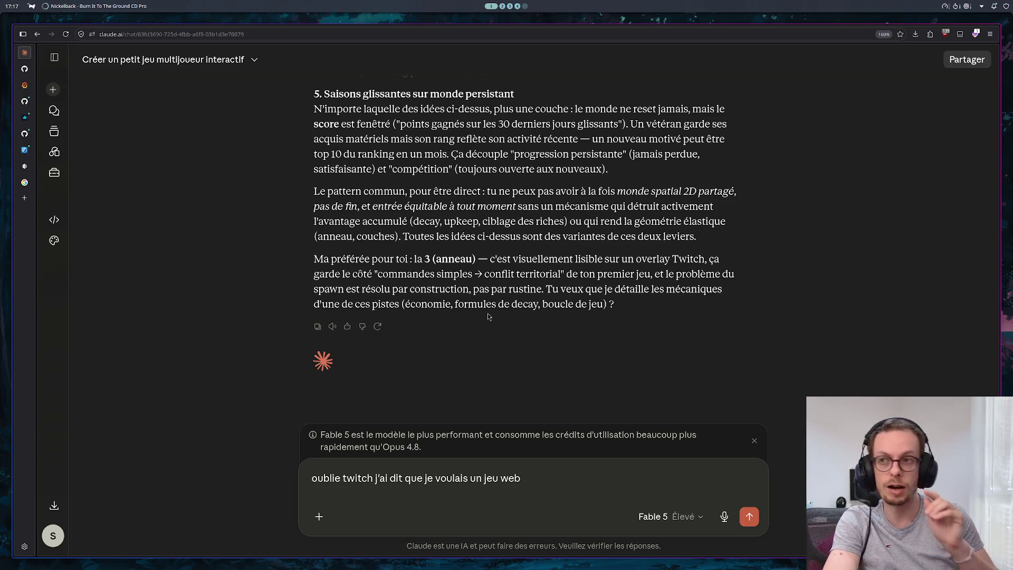
# Step: Finish and send the follow-up requesting web game concepts built around an infinite, scrollable map
pyautogui.scroll(10, 648, 153)
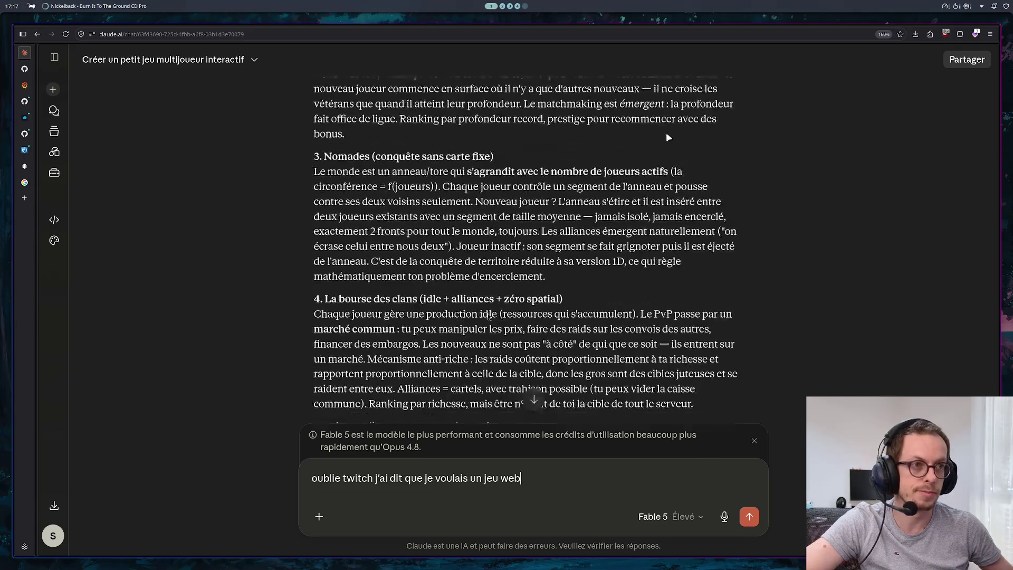
pyautogui.scroll(8, 647, 153)
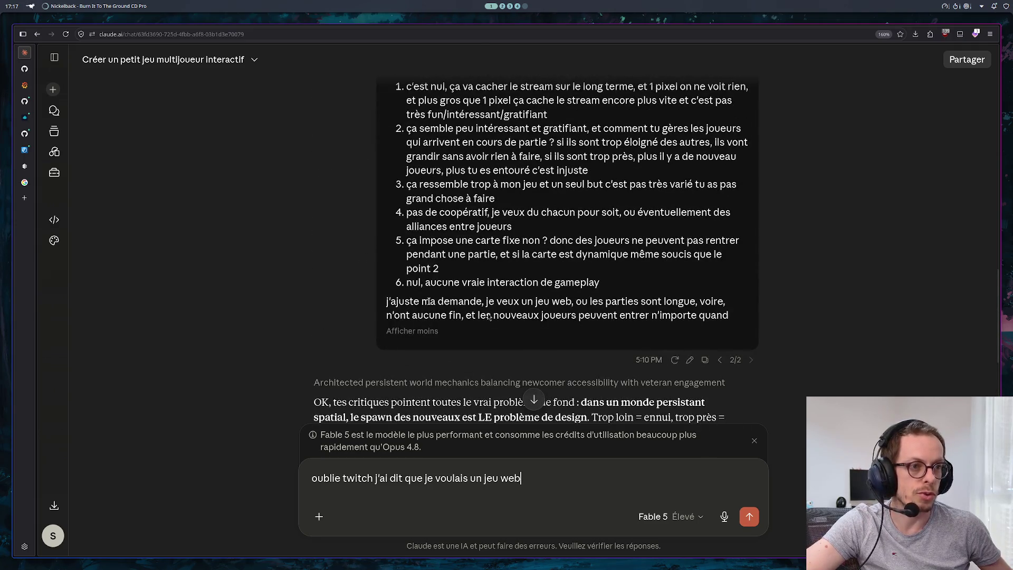
pyautogui.moveTo(497, 301); pyautogui.dragTo(572, 296)
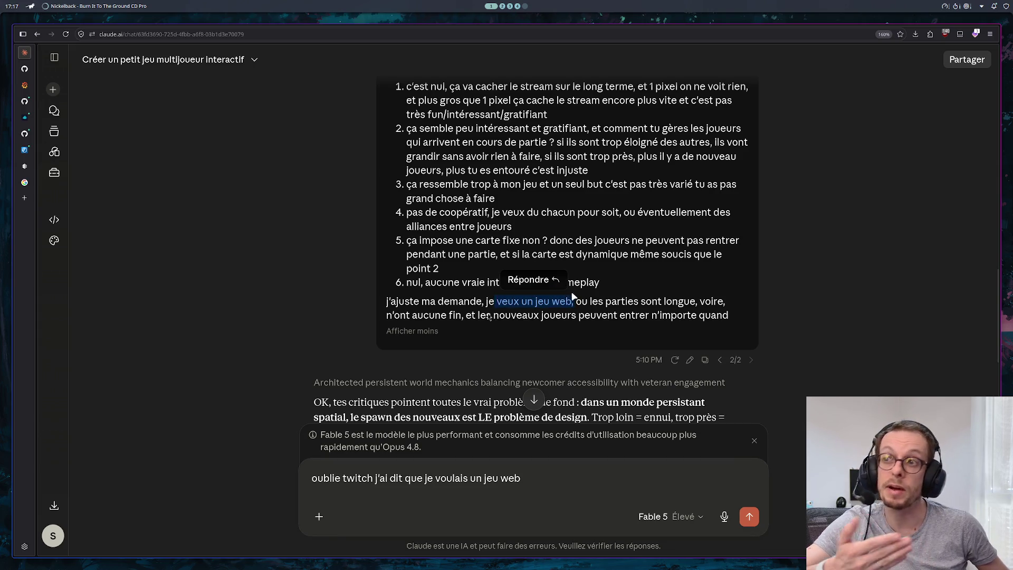
pyautogui.scroll(-8, 592, 294)
pyautogui.scroll(-2, 589, 282)
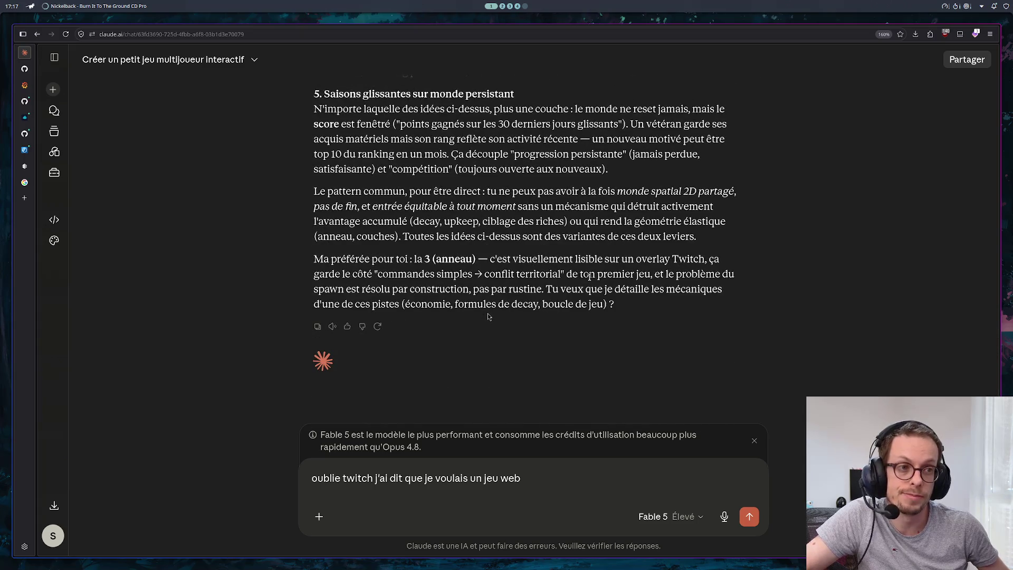
pyautogui.moveTo(610, 259); pyautogui.dragTo(660, 261)
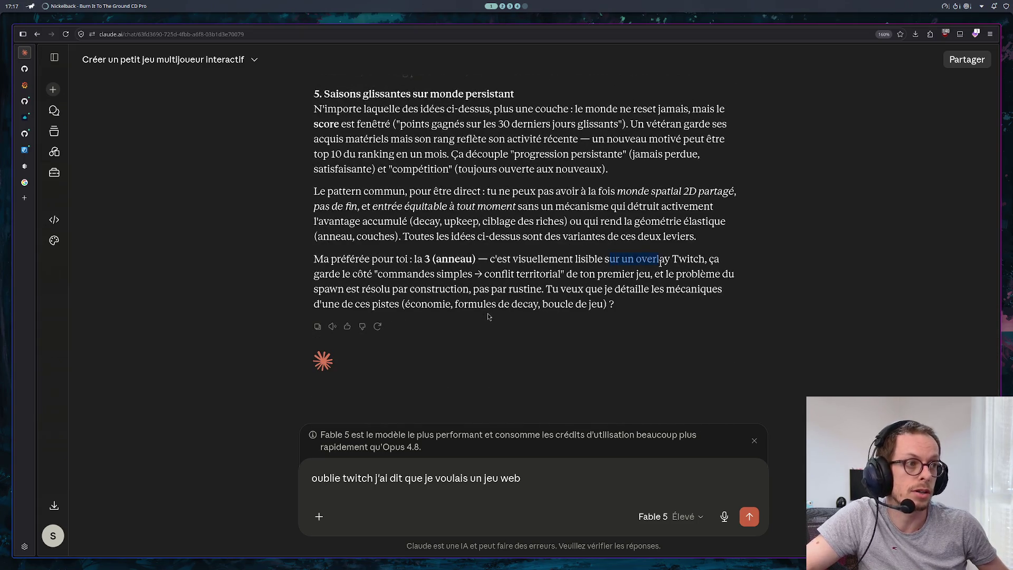
pyautogui.click(551, 478)
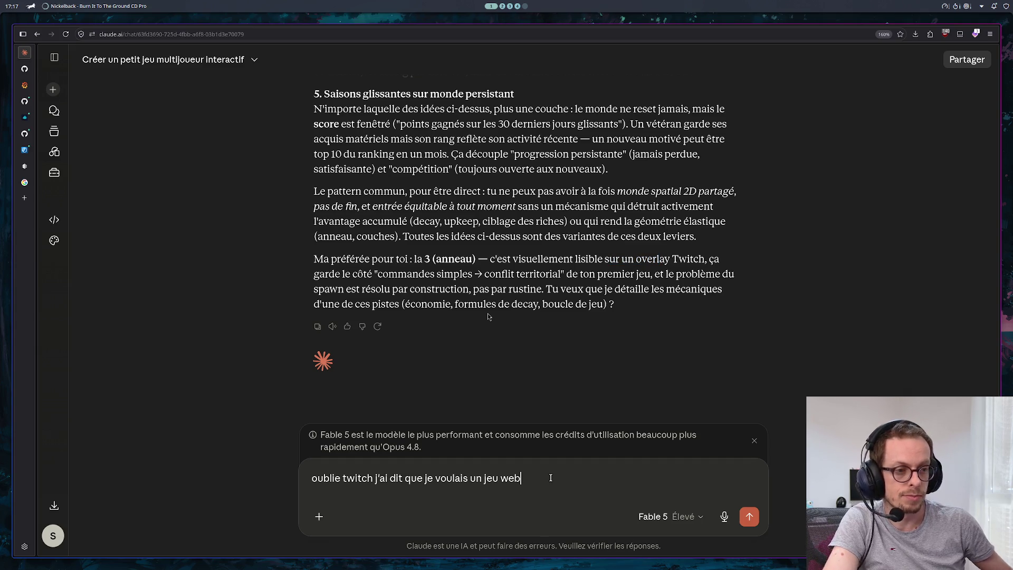
pyautogui.write(', ')
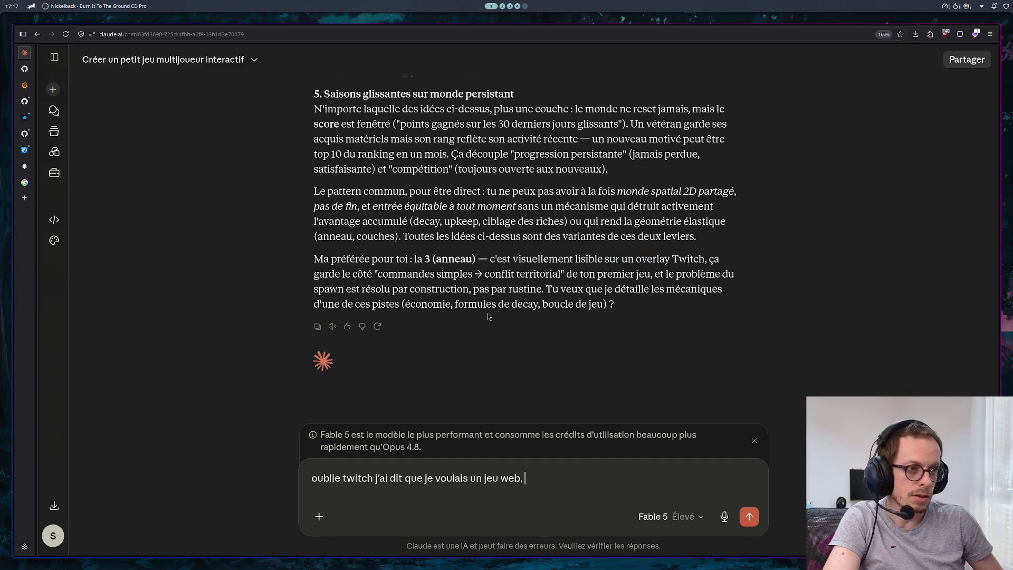
pyautogui.write('trouve moi des concep')
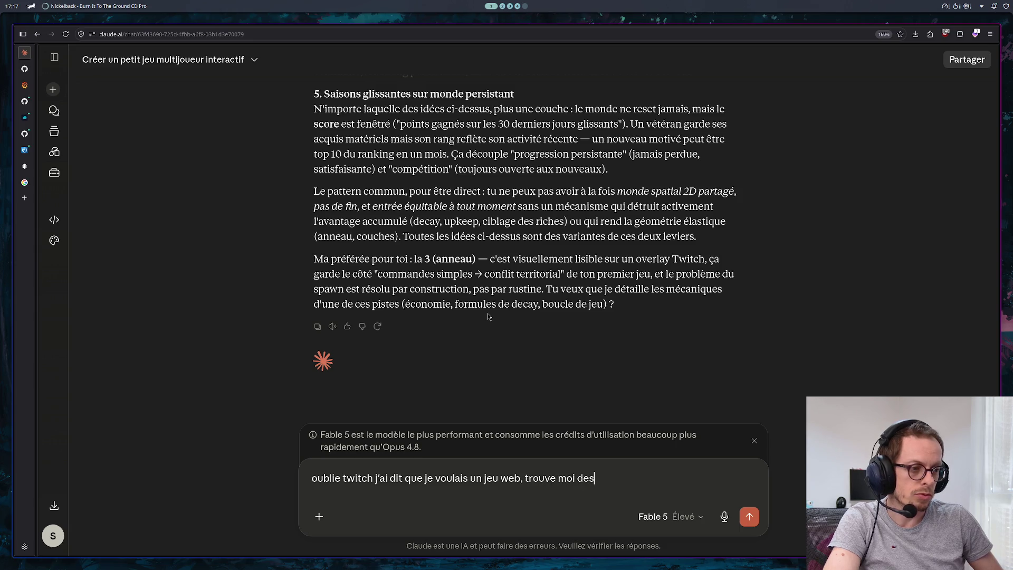
pyautogui.write('ts ')
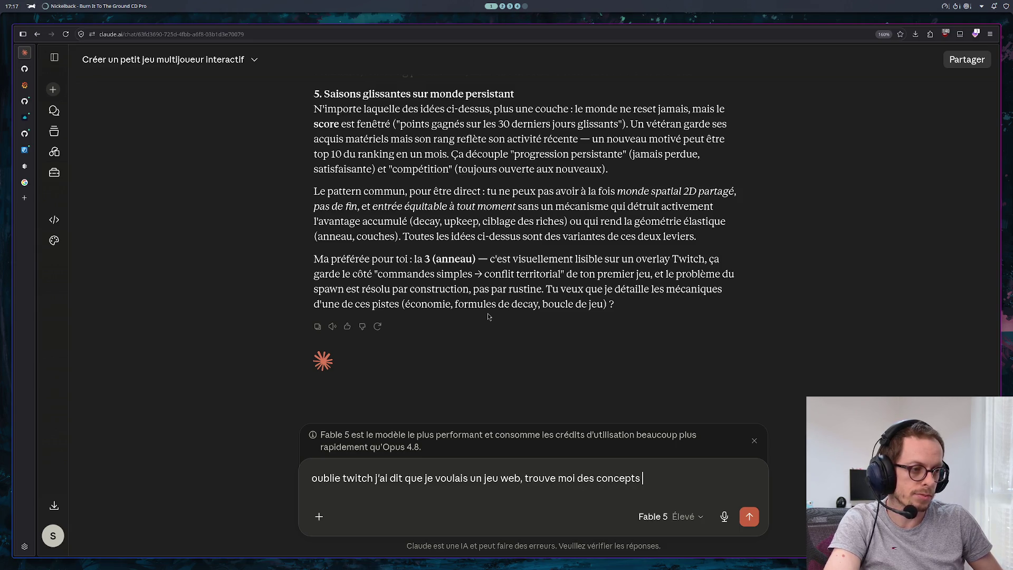
pyautogui.write('qui marche avec ')
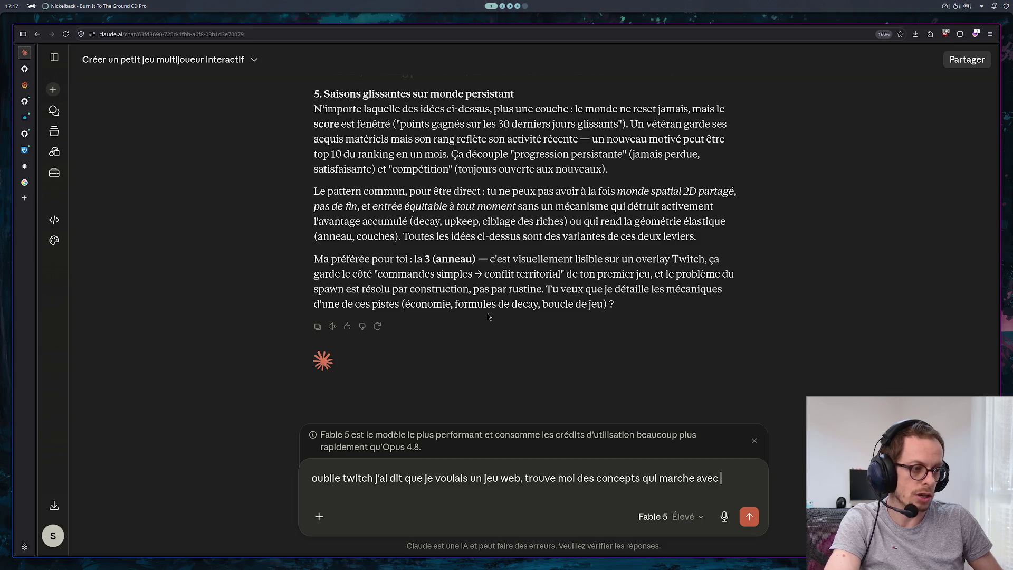
pyautogui.write('un princip')
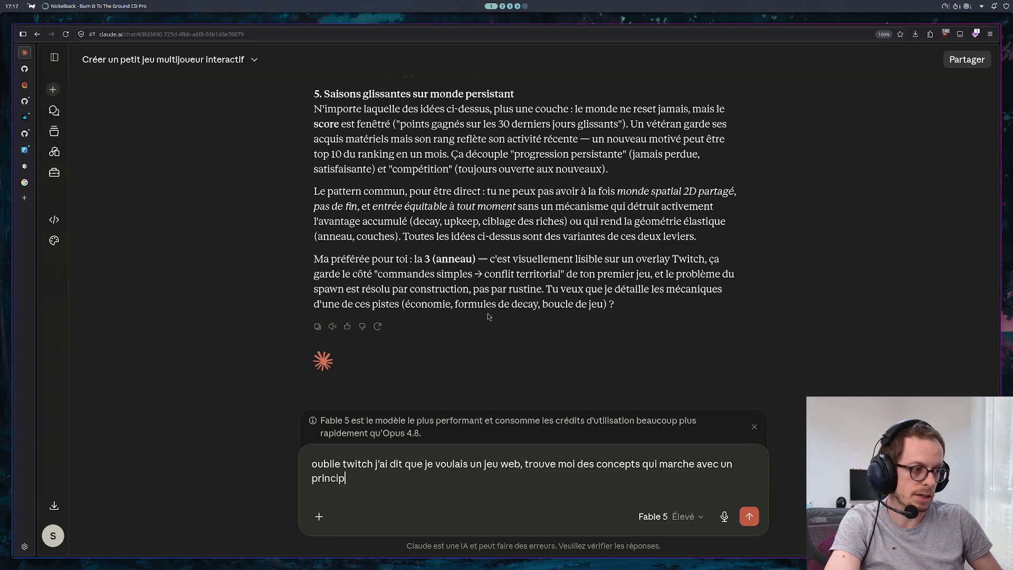
pyautogui.write('e de map v')
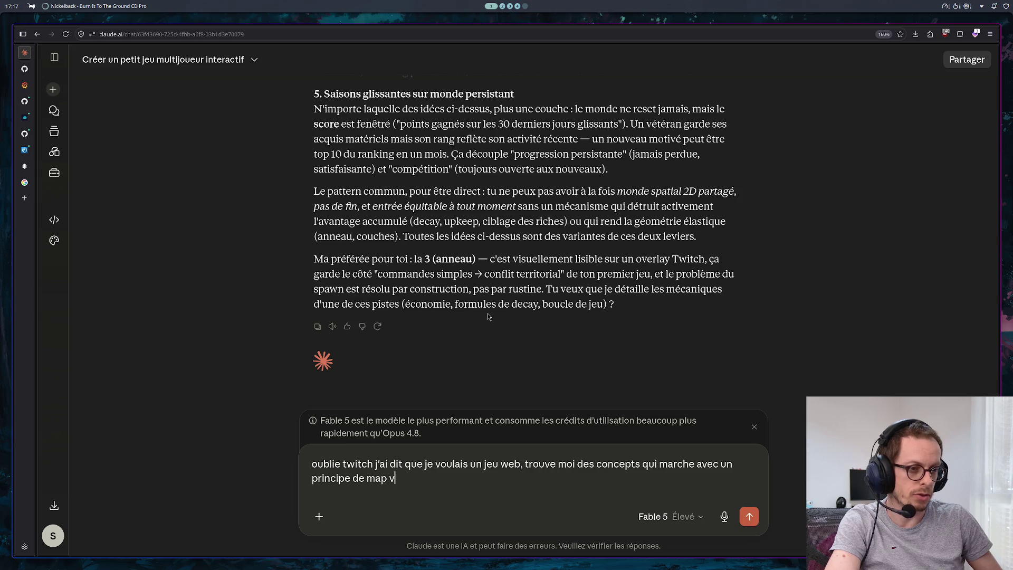
pyautogui.press('BackSpace')
pyautogui.write('infi')
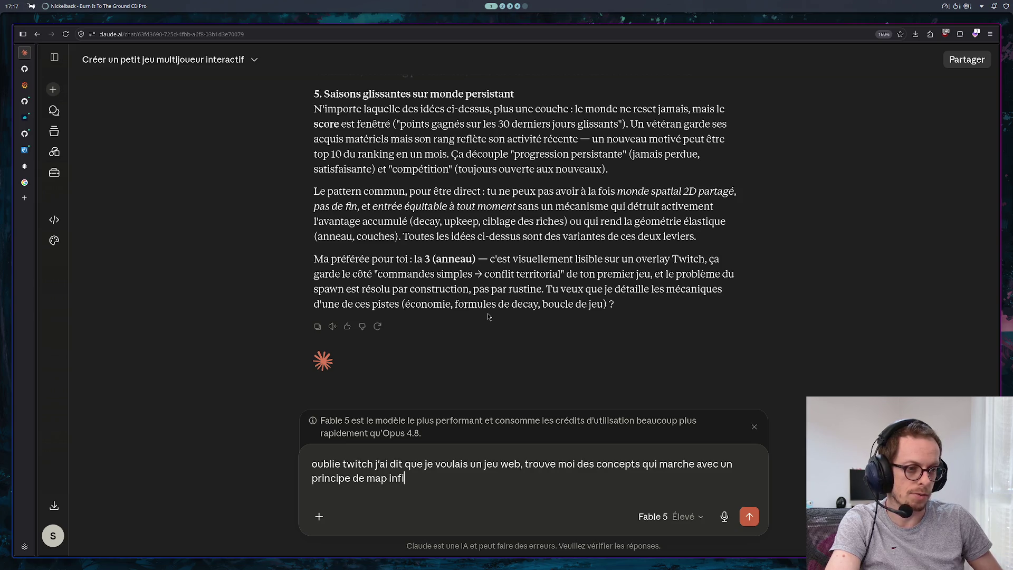
pyautogui.write('ni, do')
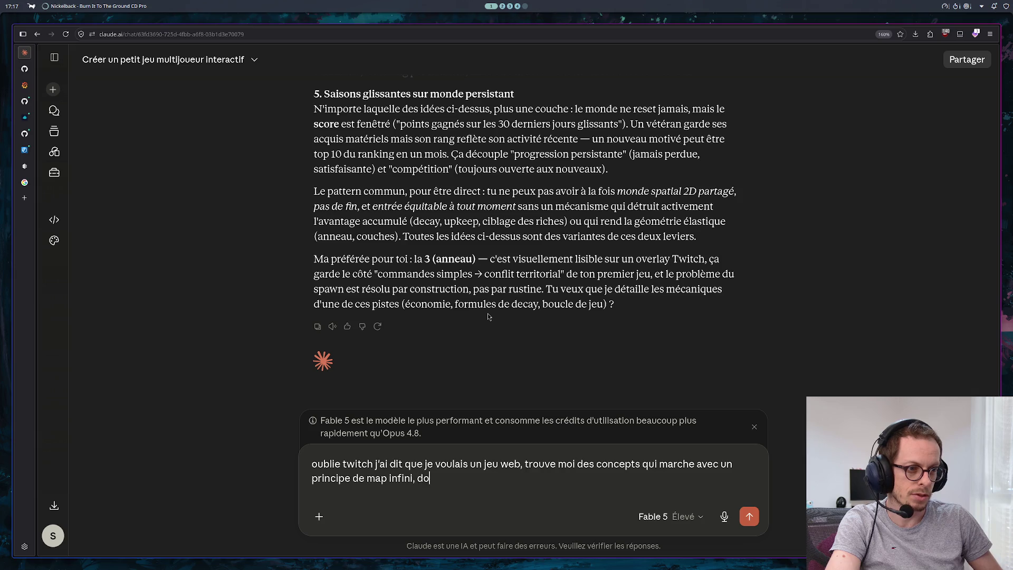
pyautogui.write('nc ou')
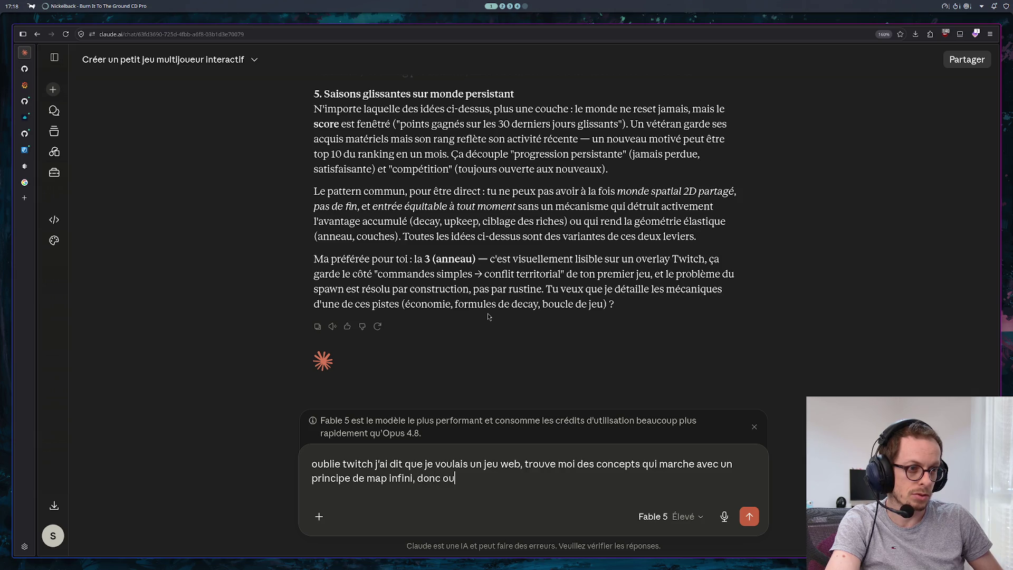
pyautogui.write(' on peut scroll')
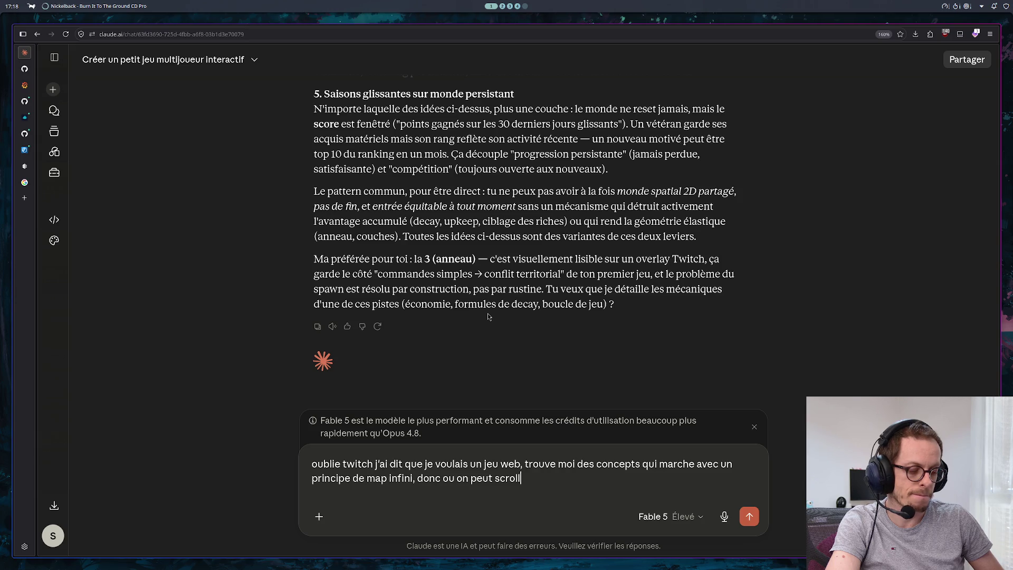
pyautogui.press('Return')
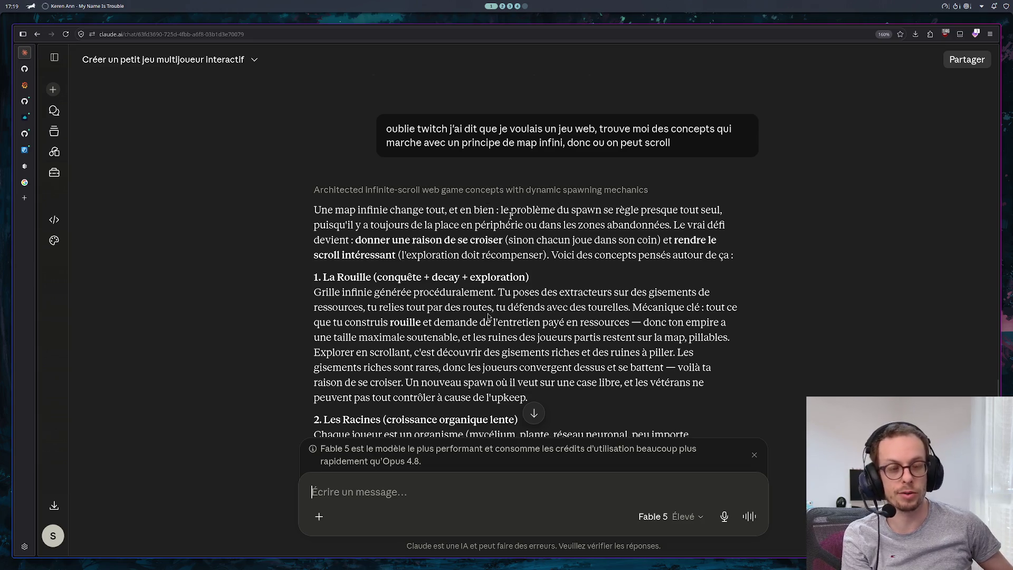
pyautogui.moveTo(381, 210); pyautogui.dragTo(314, 209)
pyautogui.moveTo(496, 209); pyautogui.dragTo(313, 210)
pyautogui.click(566, 210)
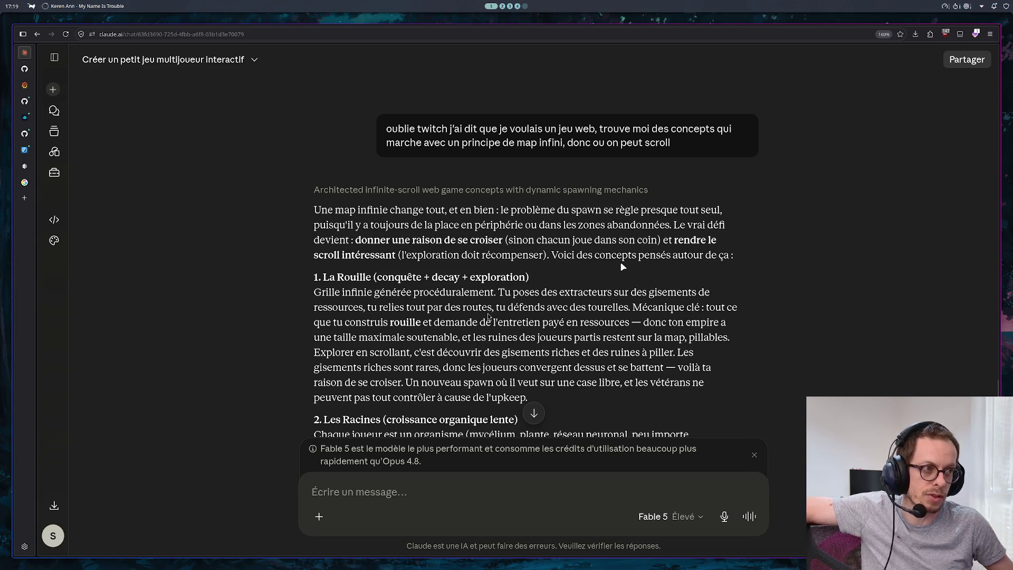
pyautogui.scroll(-3, 660, 259)
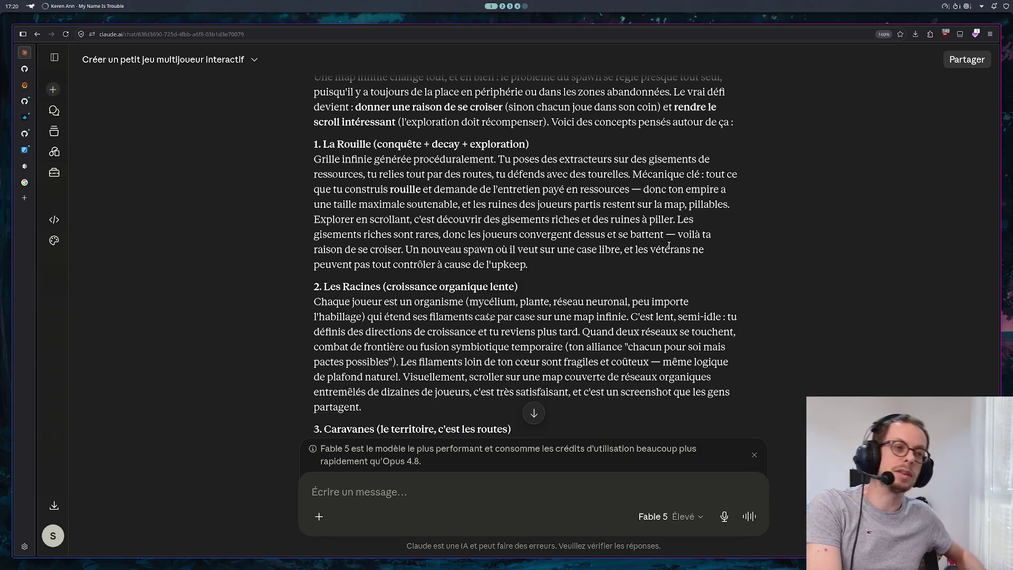
pyautogui.scroll(-3, 603, 213)
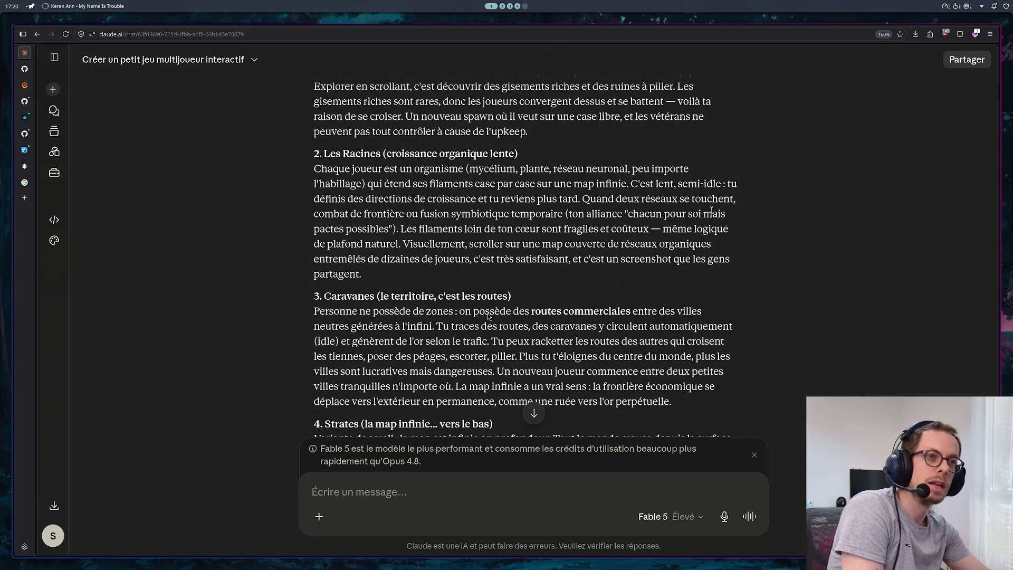
pyautogui.scroll(3, 731, 232)
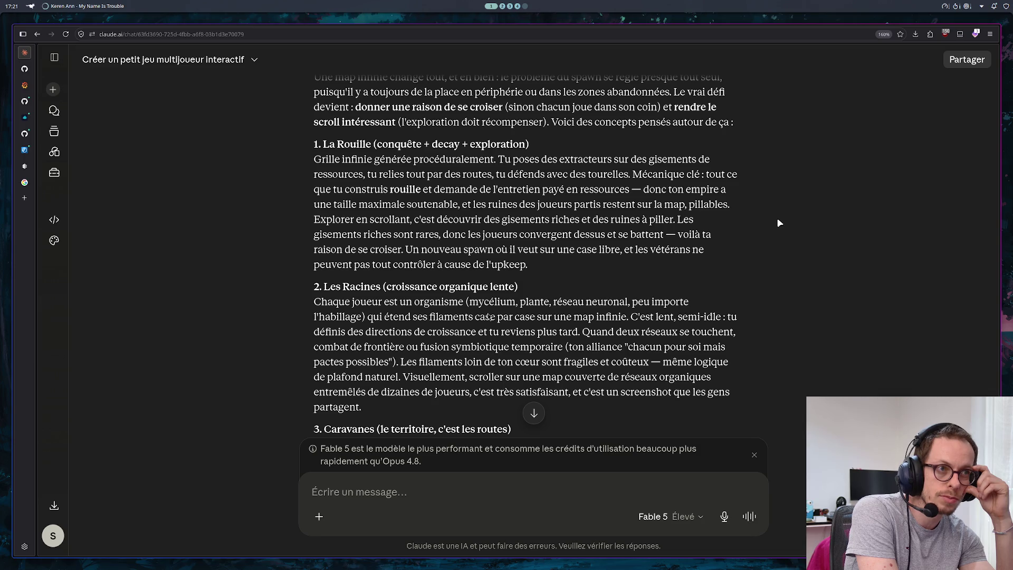
pyautogui.scroll(-3, 704, 238)
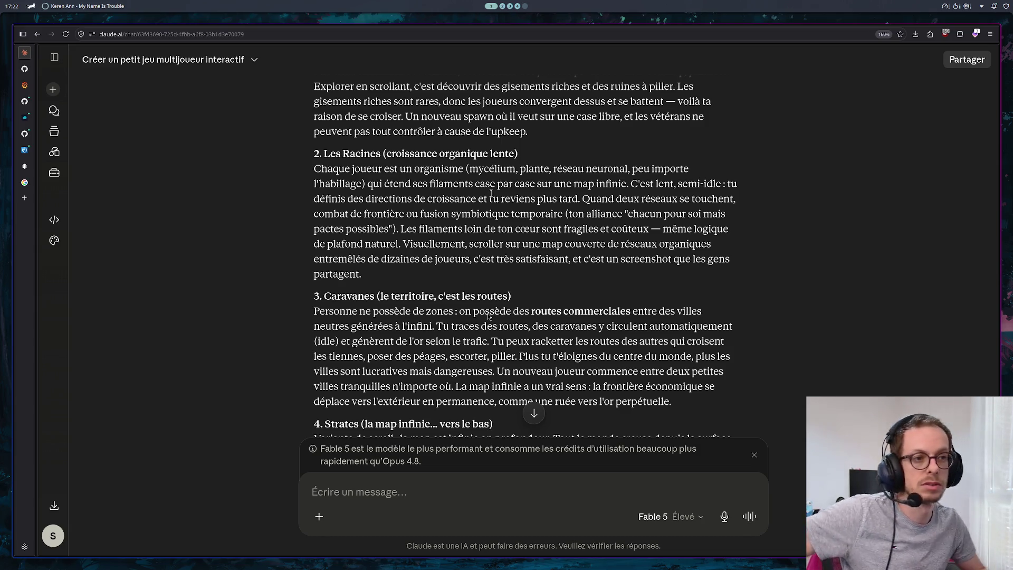
pyautogui.scroll(-3, 488, 315)
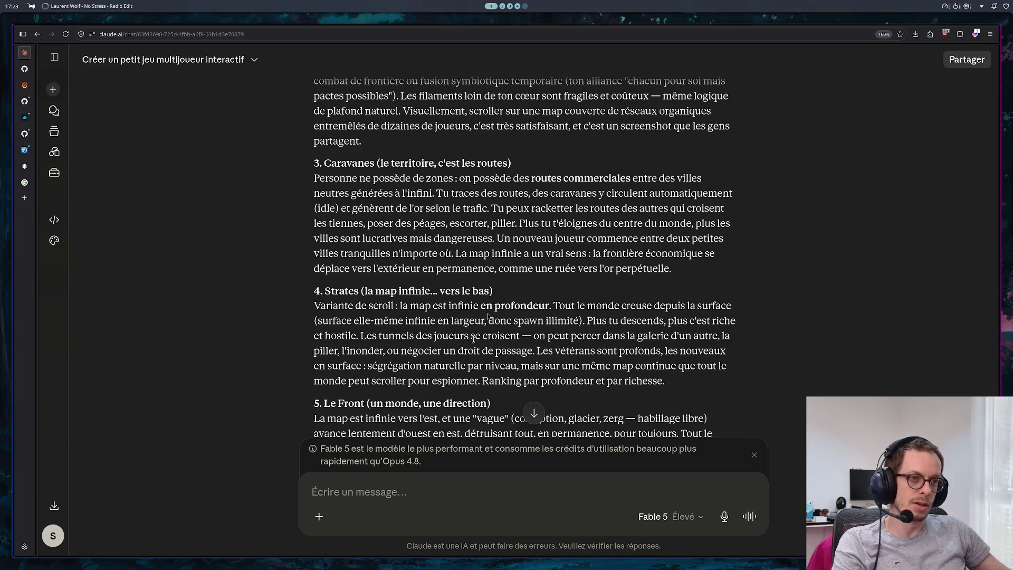
# Step: Scroll through Claude's reply to the closing podium that recommends Le Front and La Rouille
pyautogui.scroll(-2, 488, 315)
pyautogui.scroll(-3, 488, 315)
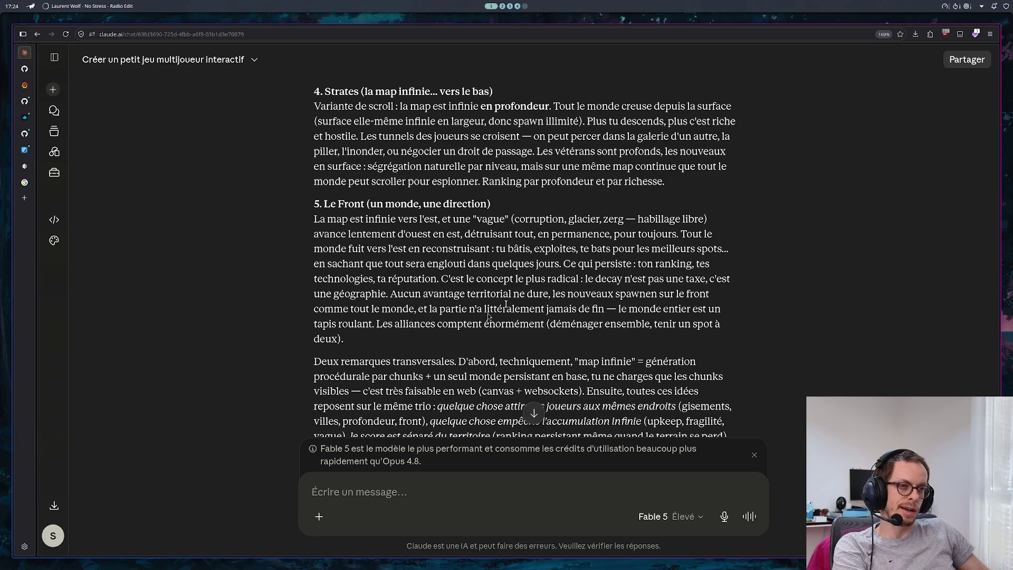
pyautogui.scroll(-3, 624, 315)
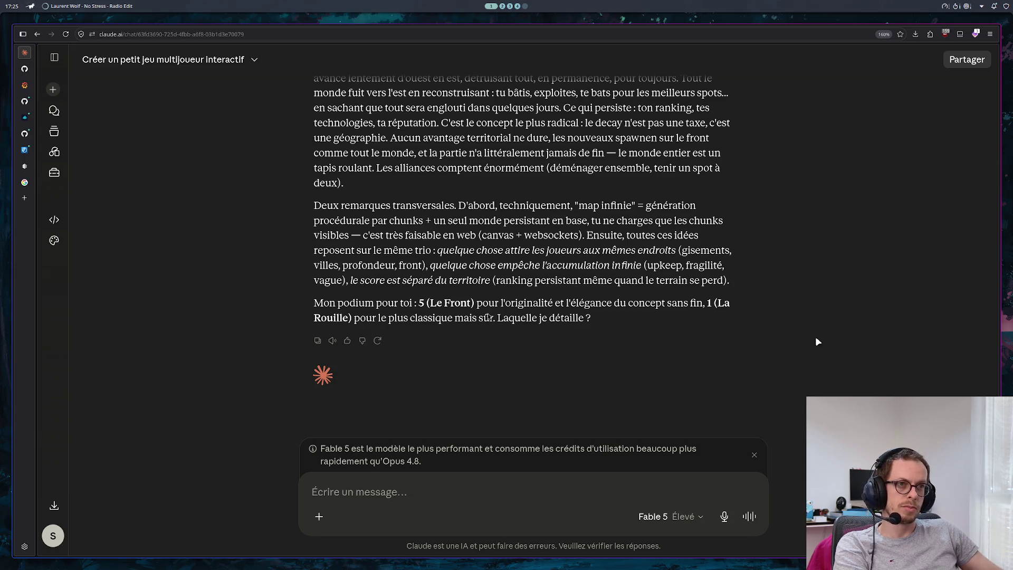
# Step: Begin a follow-up in the message box: 'plutôt que de dire que la map est infinie, il faud'
pyautogui.scroll(5, 803, 340)
pyautogui.scroll(-5, 798, 344)
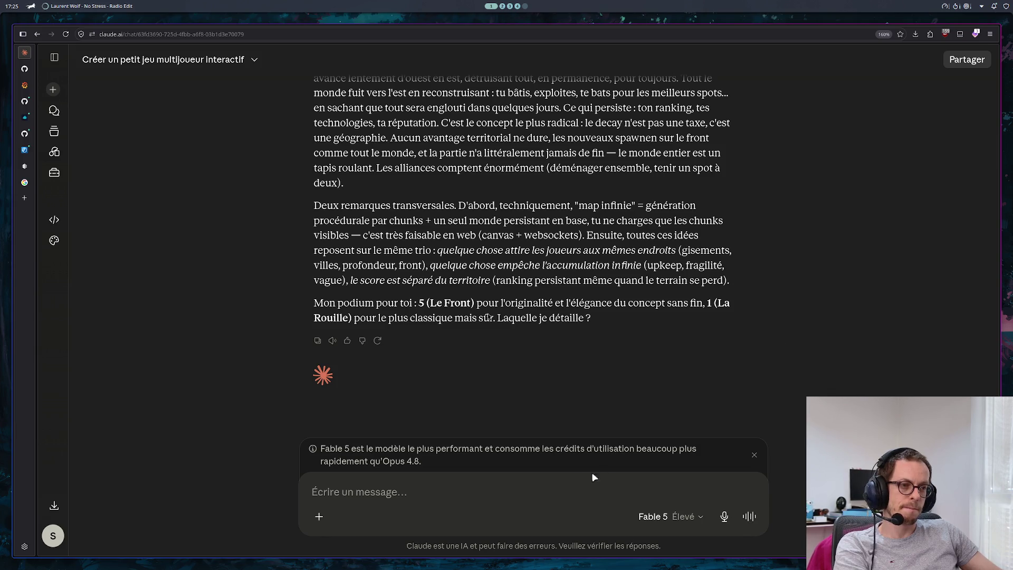
pyautogui.click(489, 496)
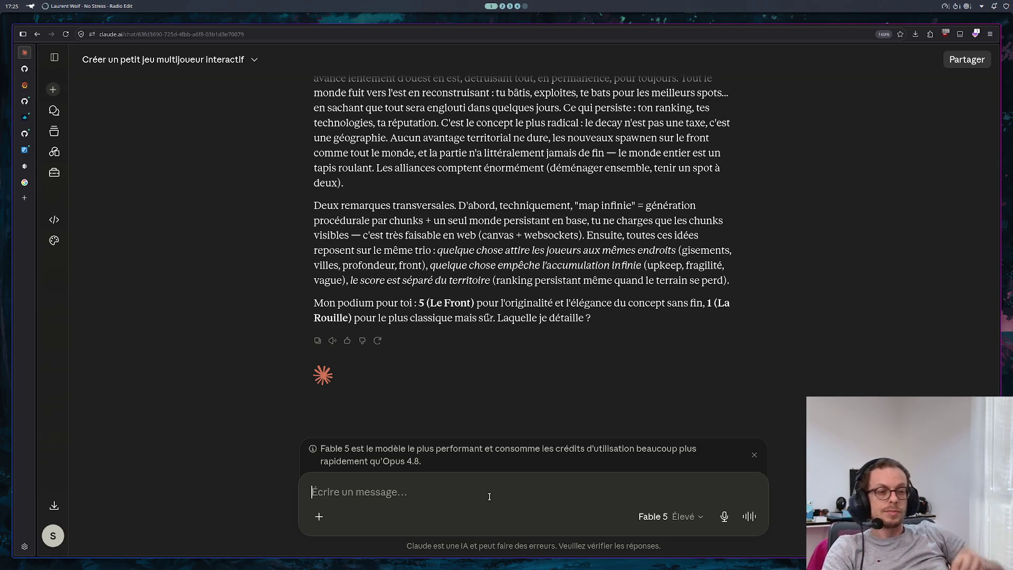
pyautogui.write('pl')
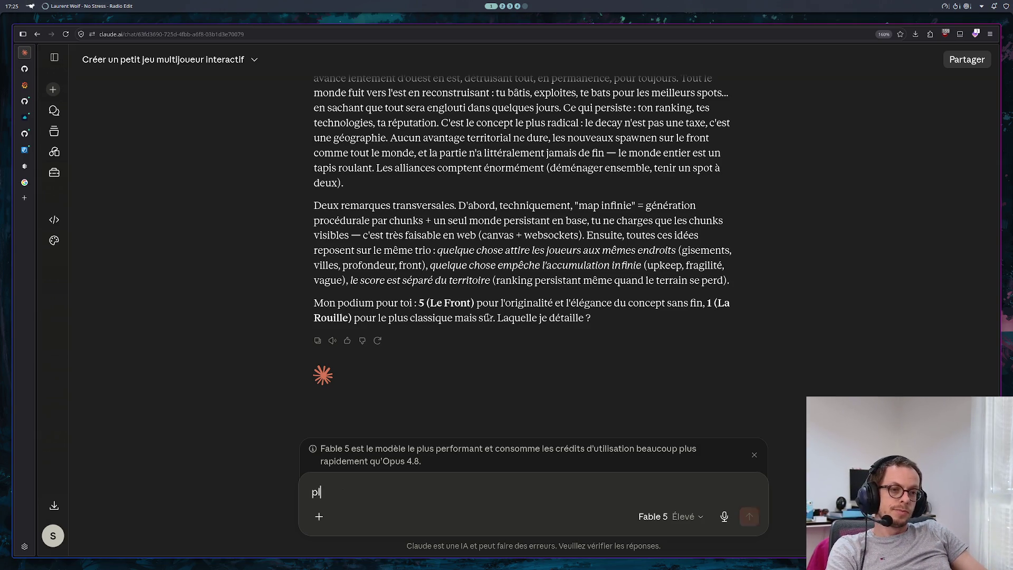
pyautogui.write('utôt qu')
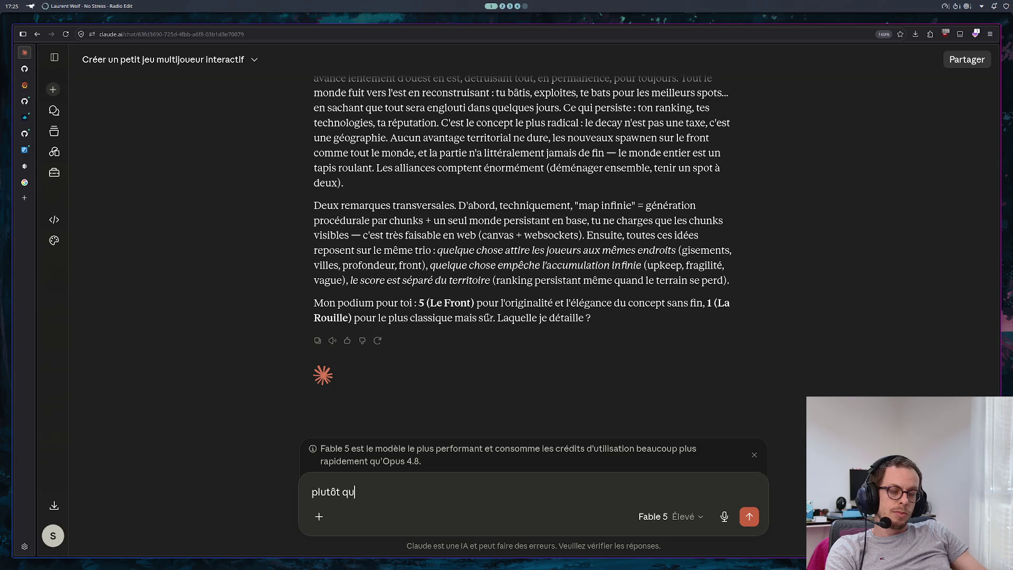
pyautogui.write('e de dire que l')
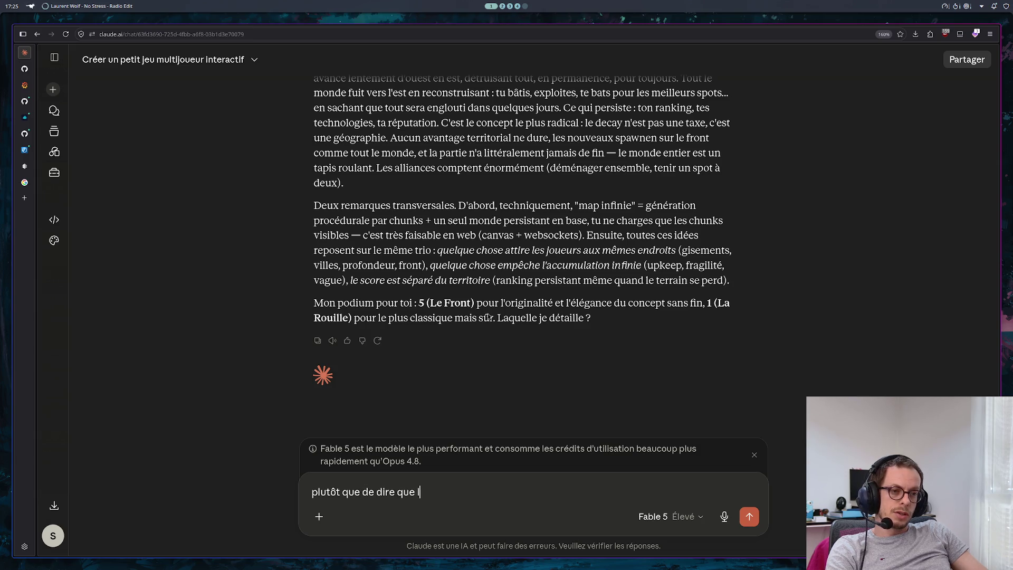
pyautogui.write('a map est infi')
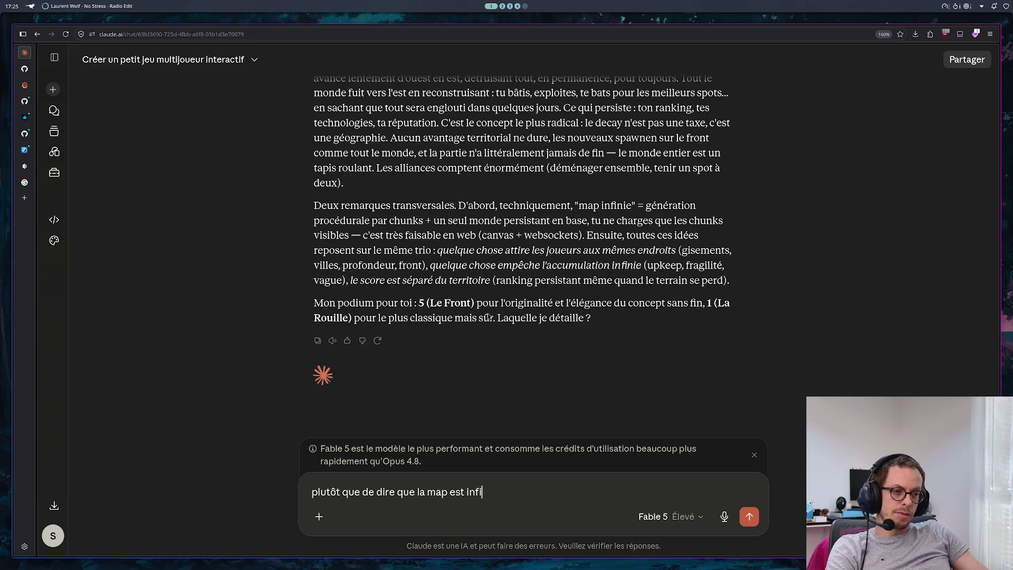
pyautogui.write('nie, il faud')
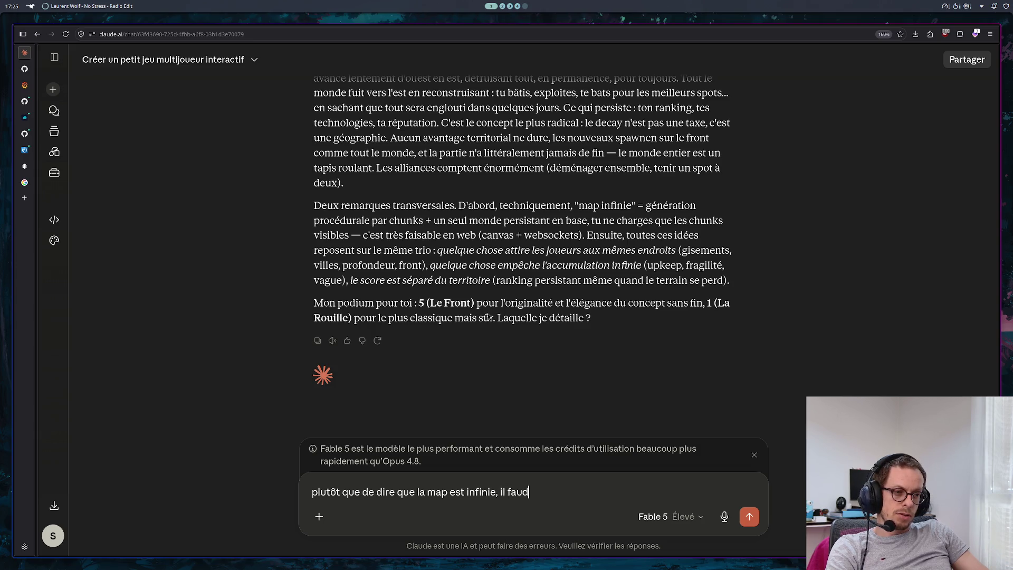
# Step: Finish the sentence: the map can host infinite players, so it grows or evolves with player count
pyautogui.press('BackSpace')
pyautogui.write('t')
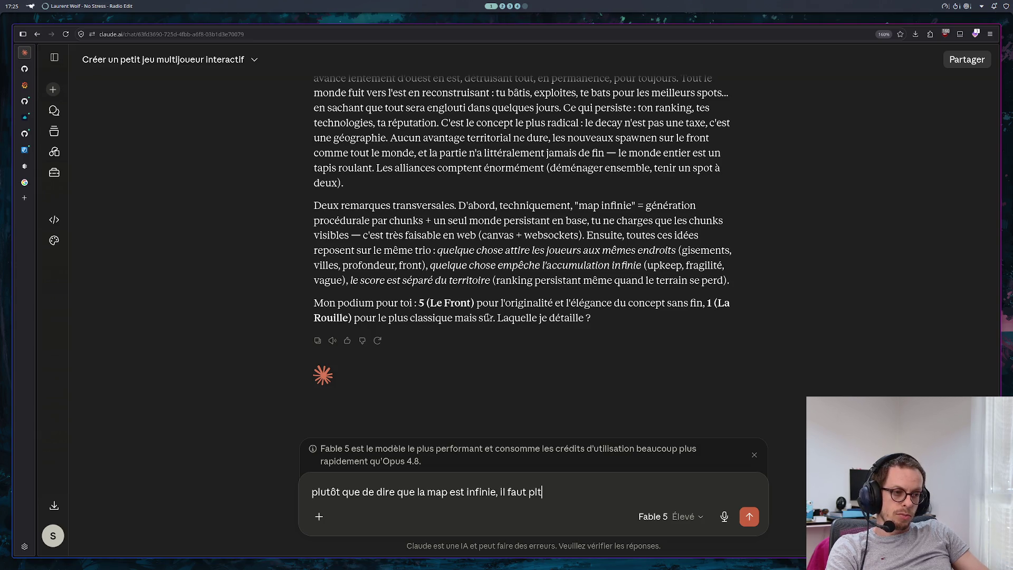
pyautogui.write(' plutôt dire qu')
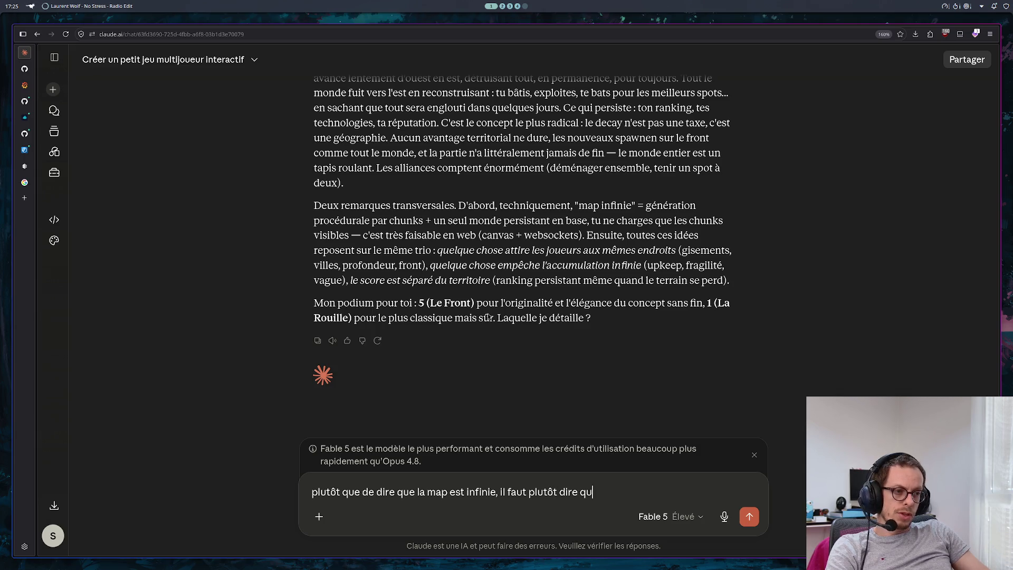
pyautogui.write('e la map peut a')
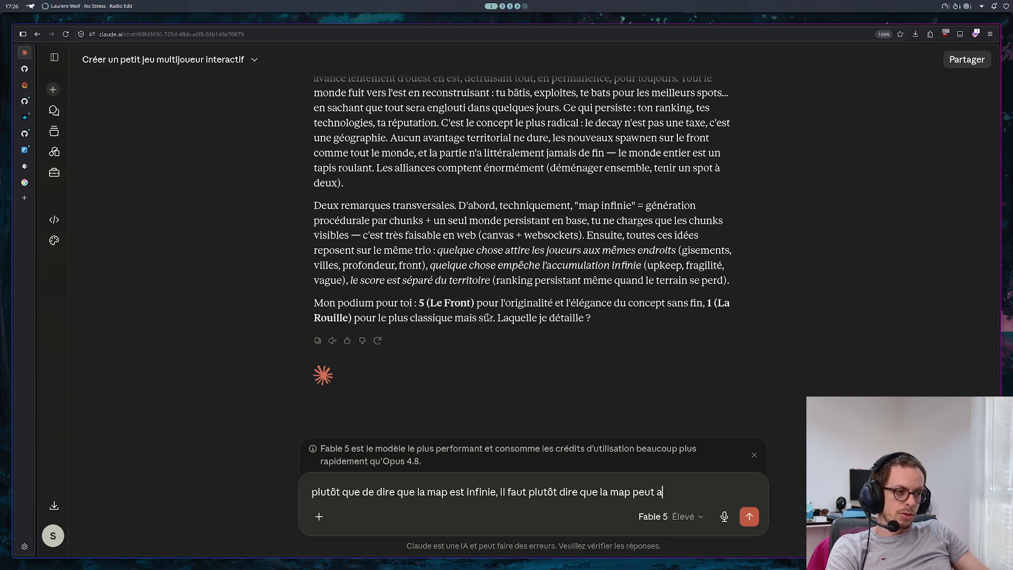
pyautogui.write('ccueill')
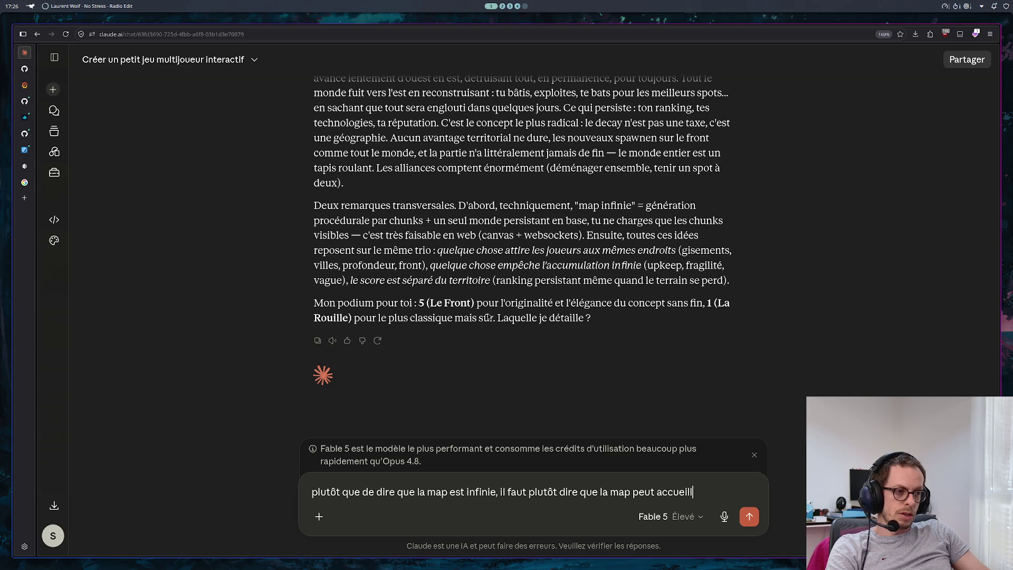
pyautogui.write('ir une infi')
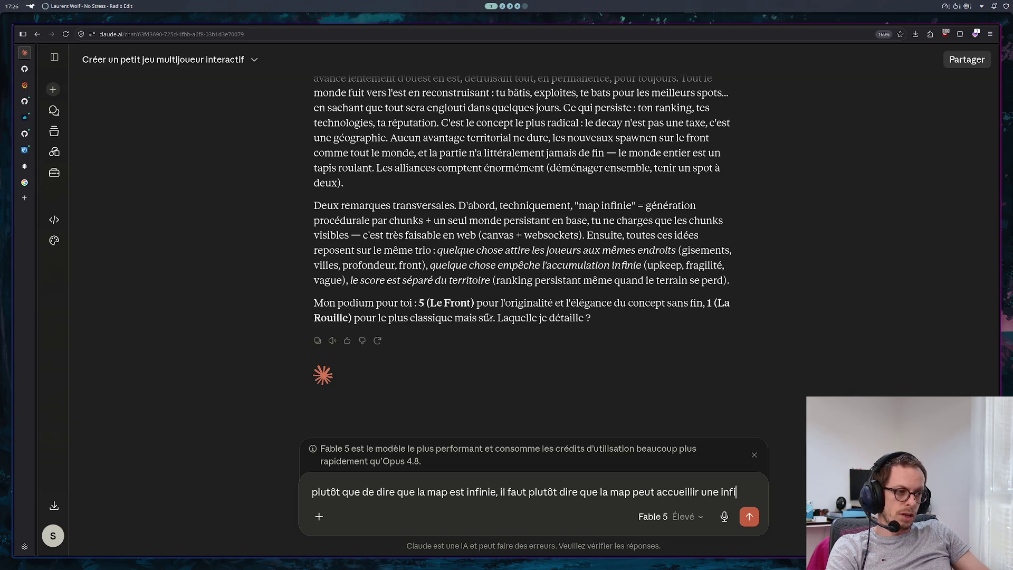
pyautogui.write('nité de joueu')
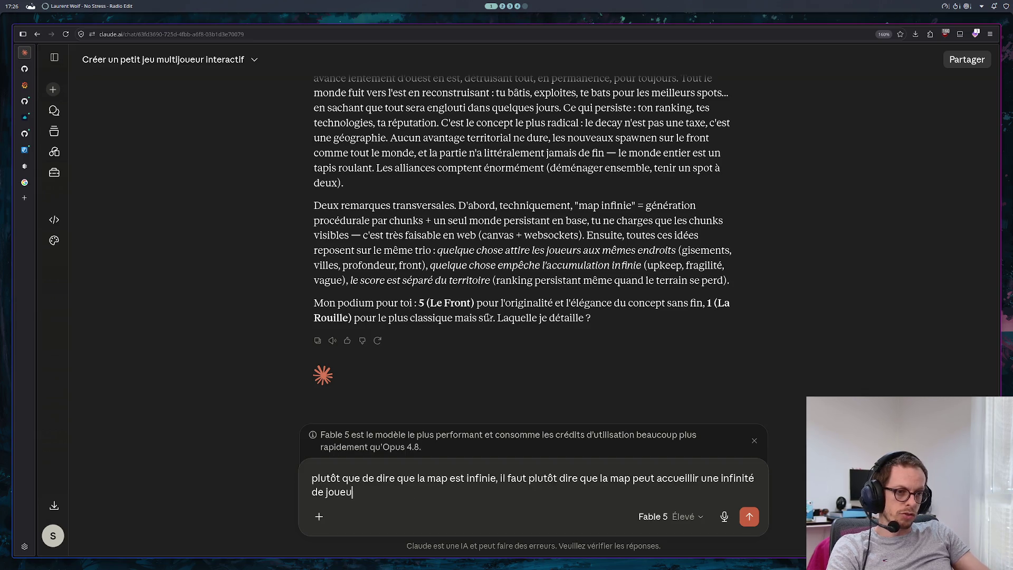
pyautogui.write("r, donc qu'")
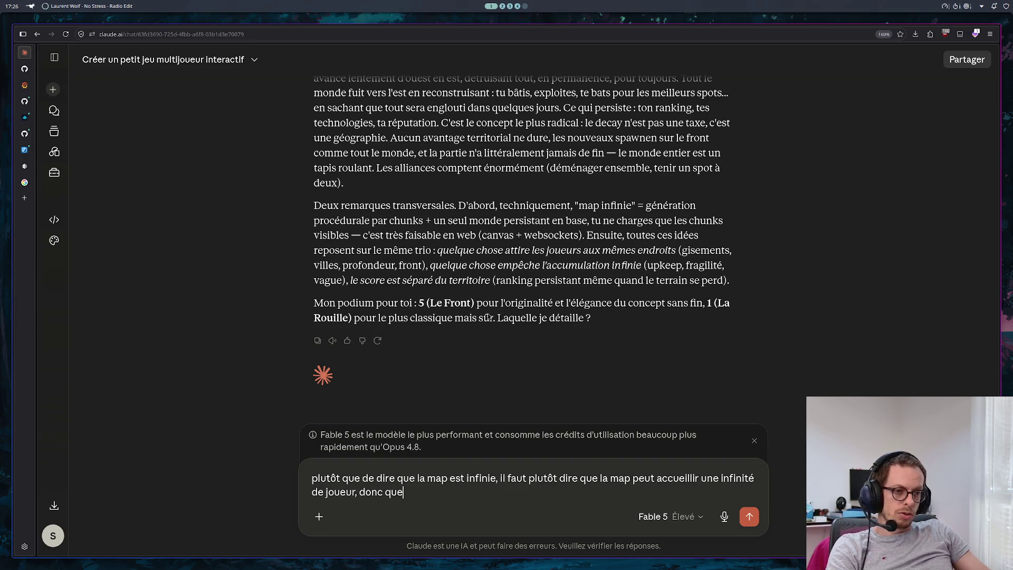
pyautogui.write('elle gra')
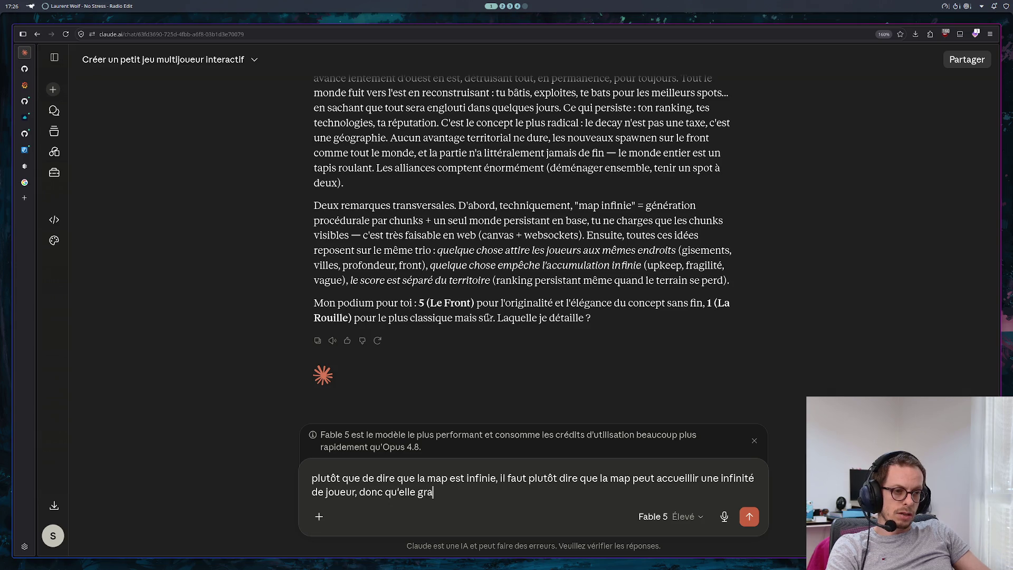
pyautogui.write('ndis/')
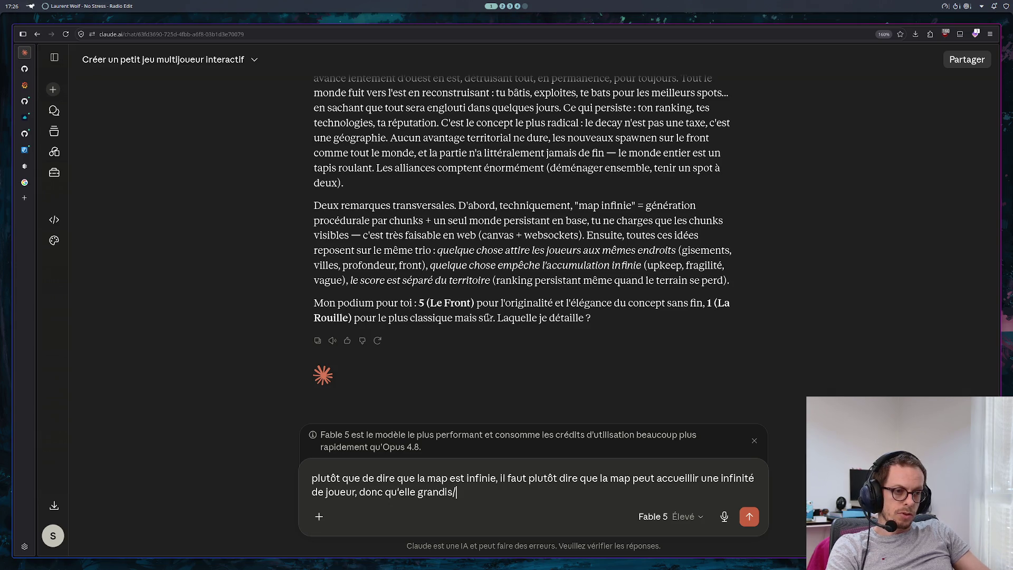
pyautogui.write('évolue selon')
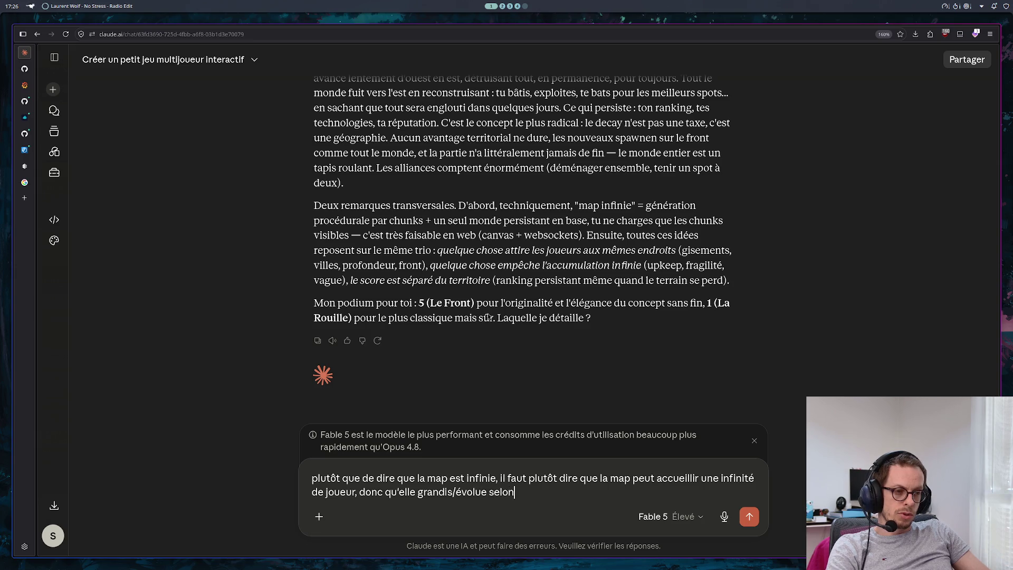
pyautogui.write(' le nombl')
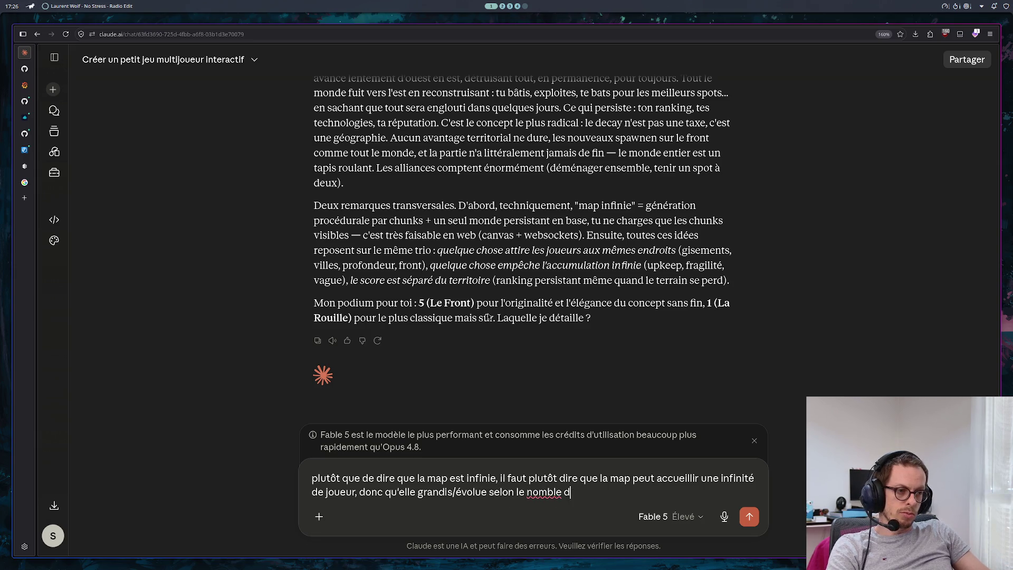
pyautogui.press('BackSpace')
pyautogui.write('re de joueur ')
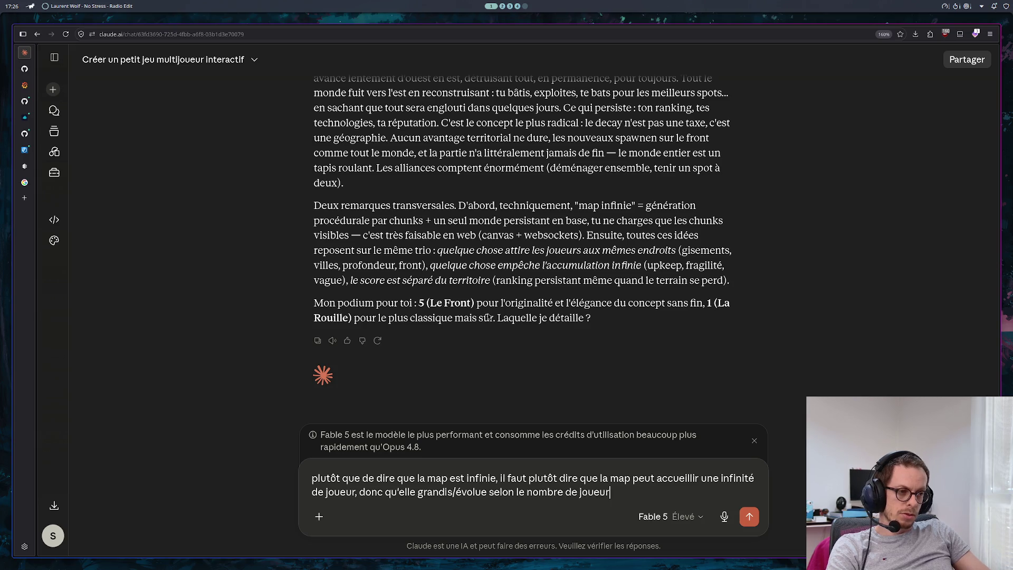
pyautogui.write('préen')
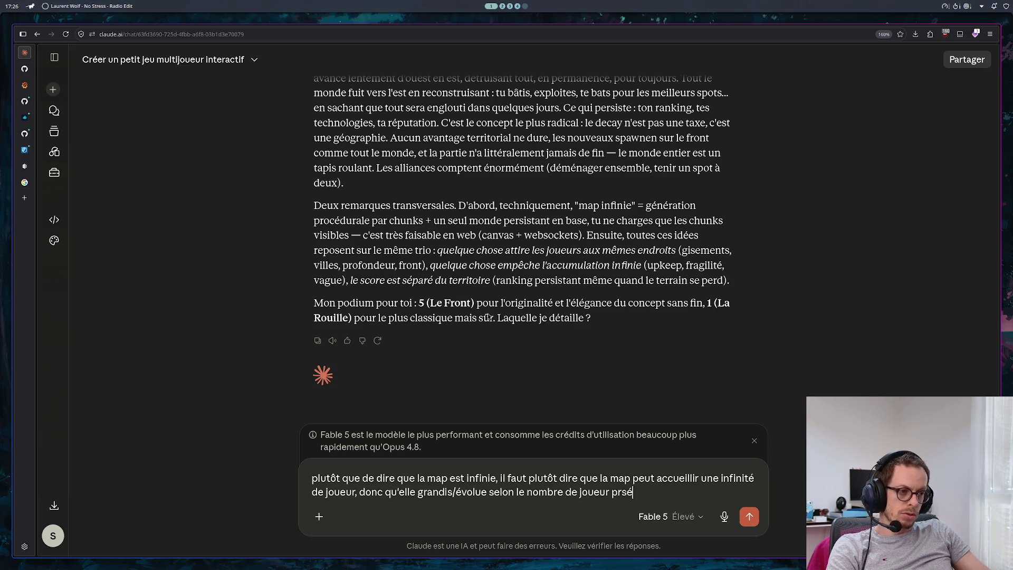
pyautogui.press('BackSpace')
pyautogui.press('BackSpace')
pyautogui.write('sent')
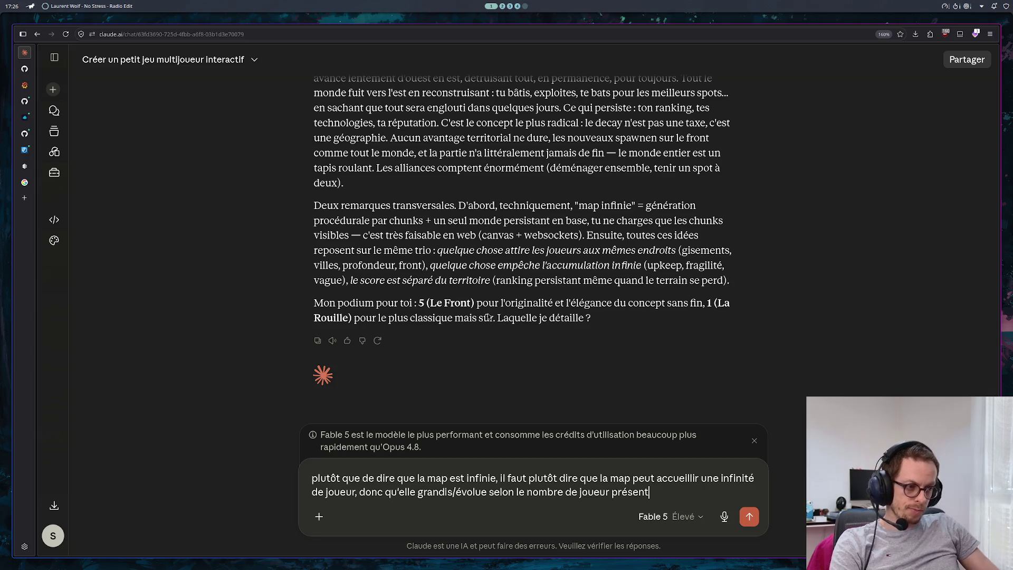
pyautogui.hotkey('shift', 'Return')
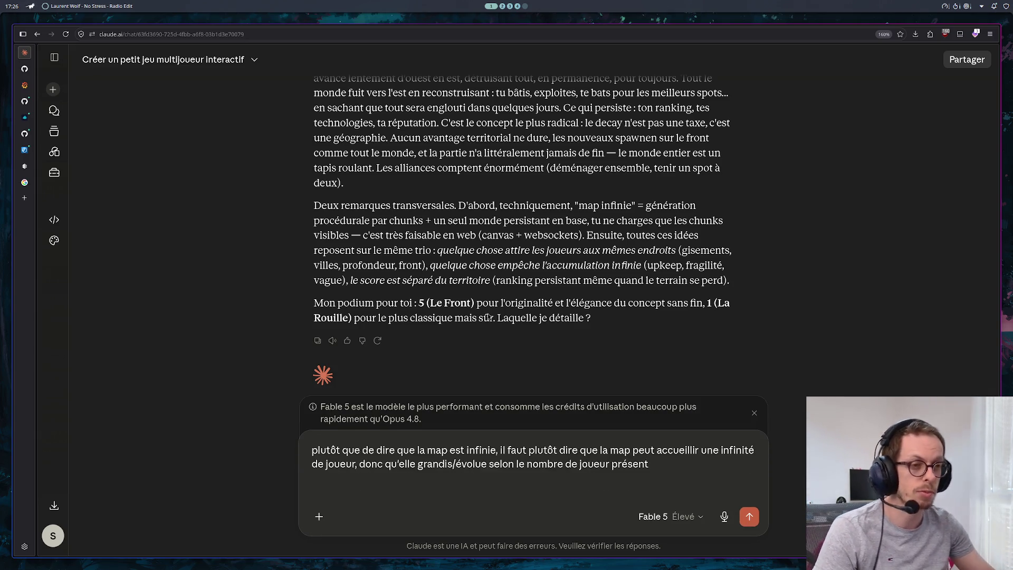
# Step: Remove the empty trailing line and send the follow-up about the growing map
pyautogui.scroll(1, 488, 315)
pyautogui.scroll(15, 559, 164)
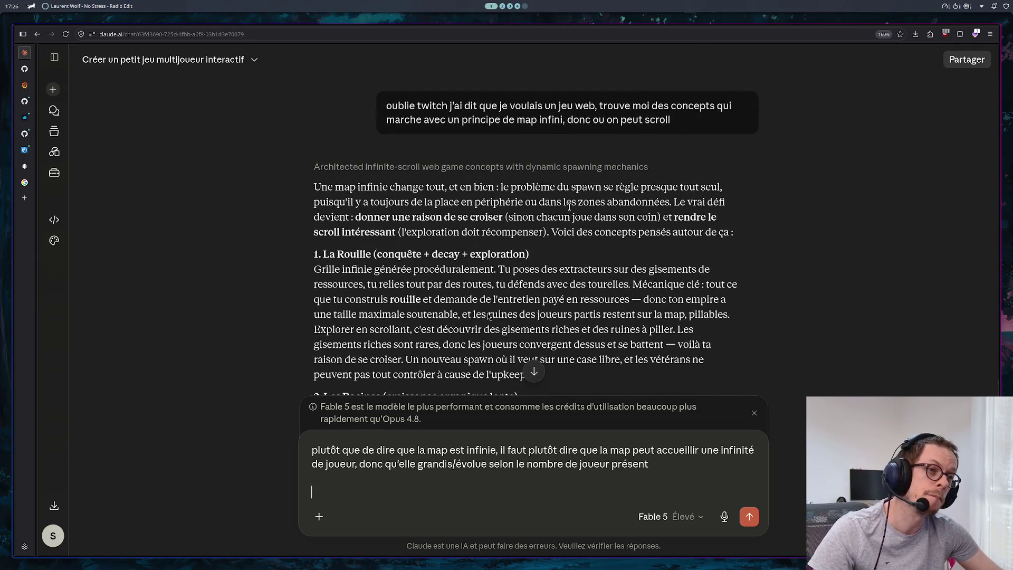
pyautogui.scroll(-15, 564, 204)
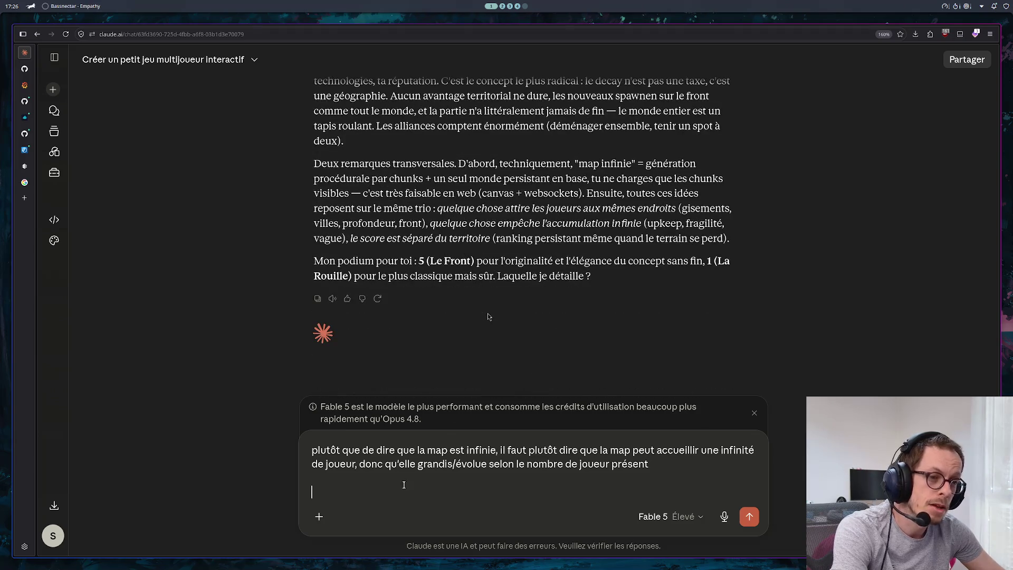
pyautogui.press('BackSpace')
pyautogui.press('BackSpace')
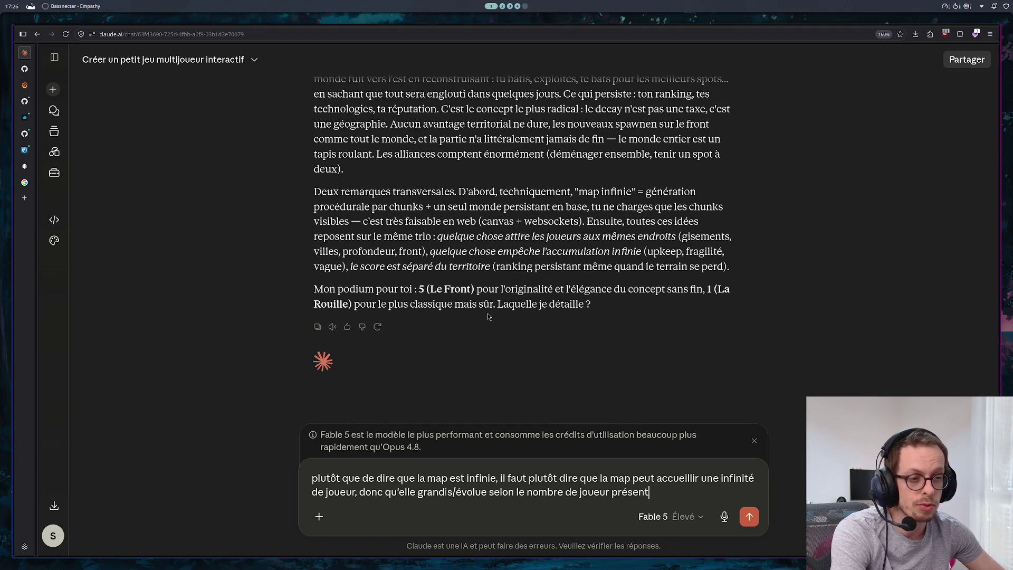
pyautogui.click(749, 516)
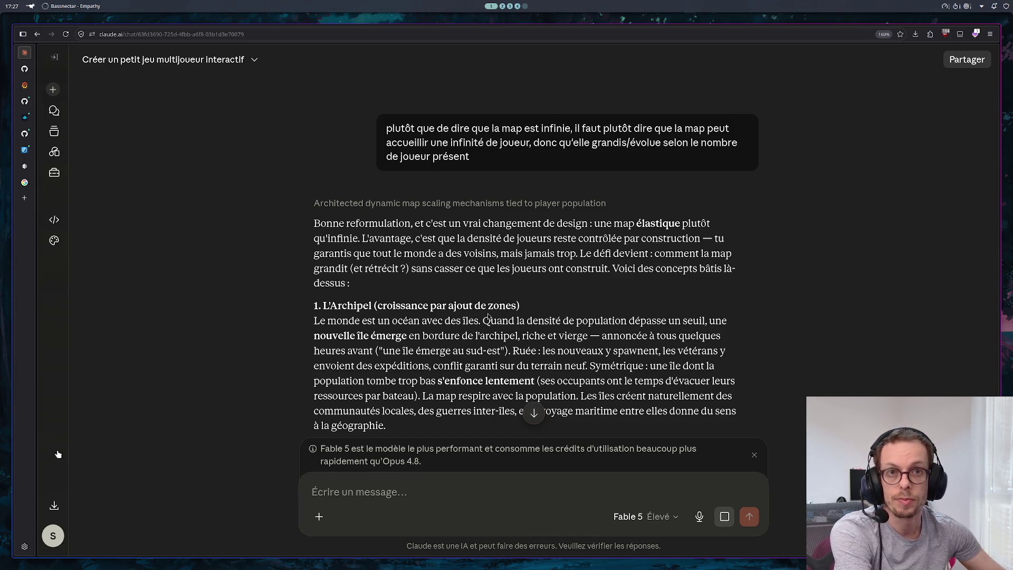
# Step: Open the account menu from the S avatar once the elastic-map reply has finished
pyautogui.click(55, 534)
pyautogui.click(115, 352)
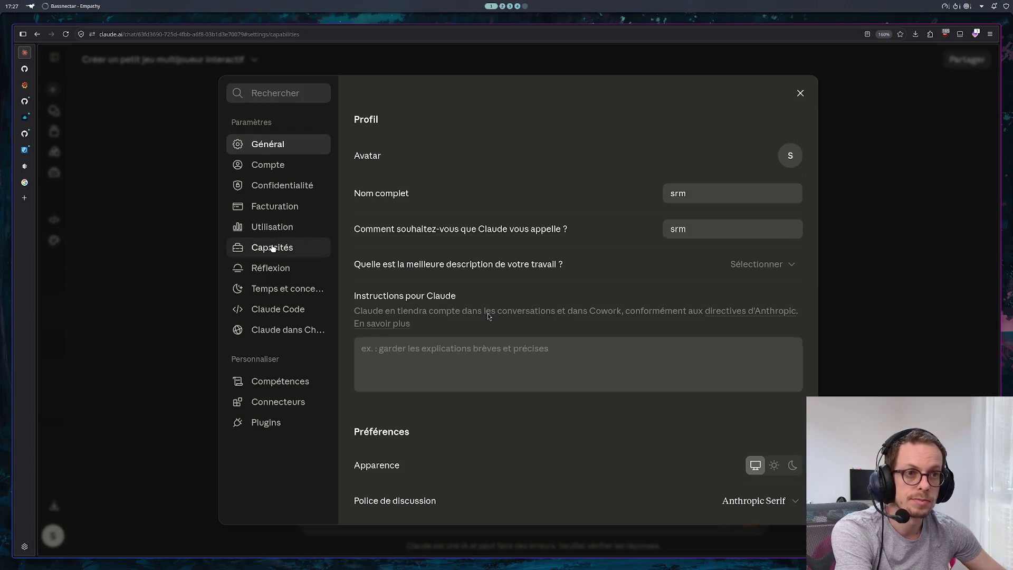
pyautogui.click(272, 248)
pyautogui.click(270, 228)
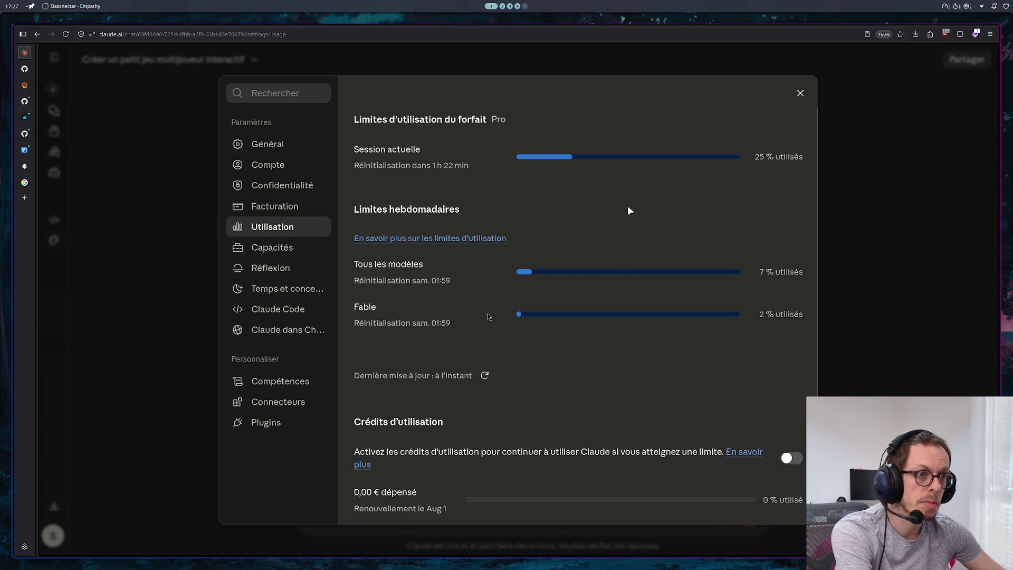
pyautogui.scroll(-3, 628, 209)
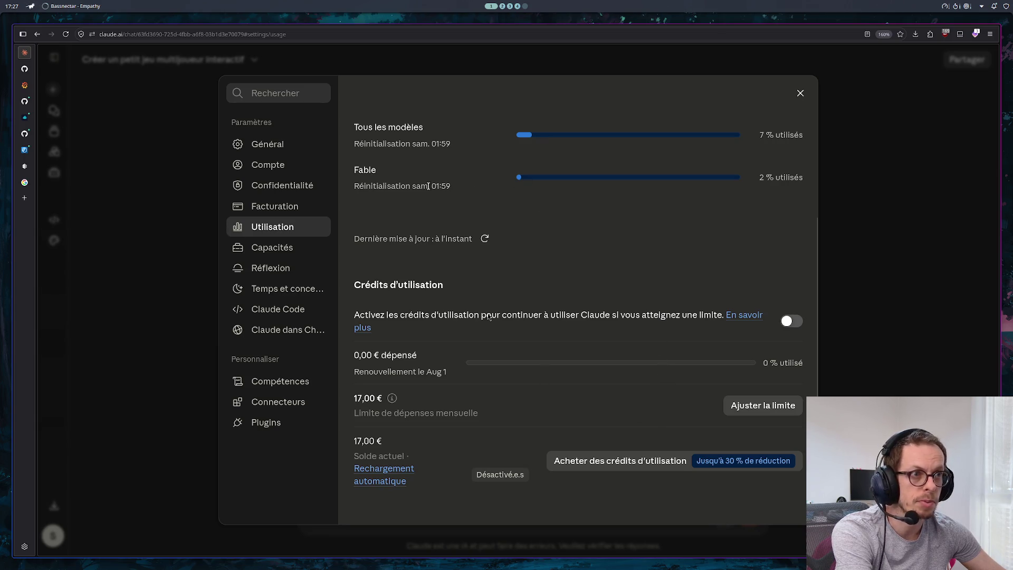
pyautogui.scroll(2, 761, 184)
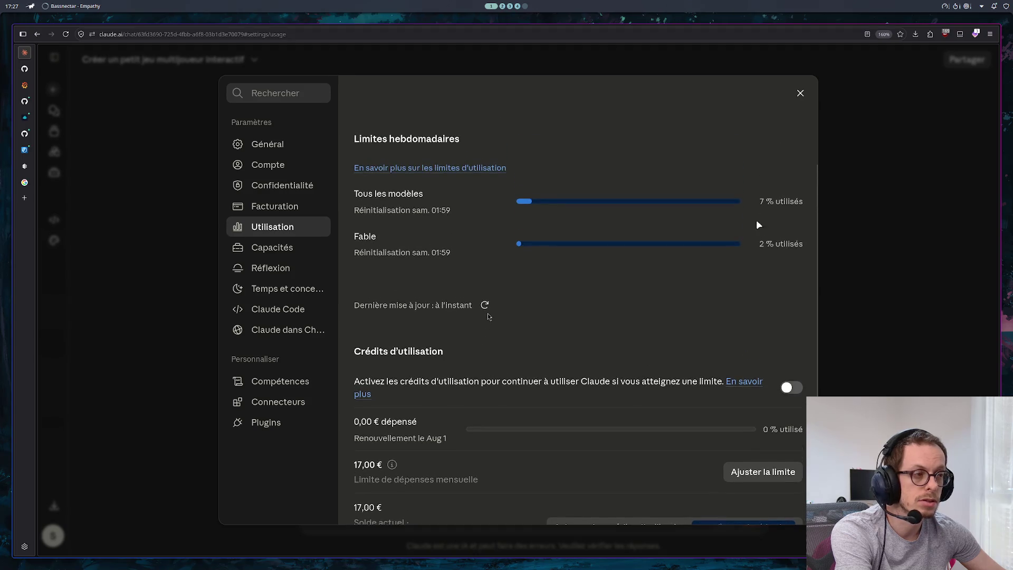
pyautogui.moveTo(779, 244); pyautogui.dragTo(741, 252)
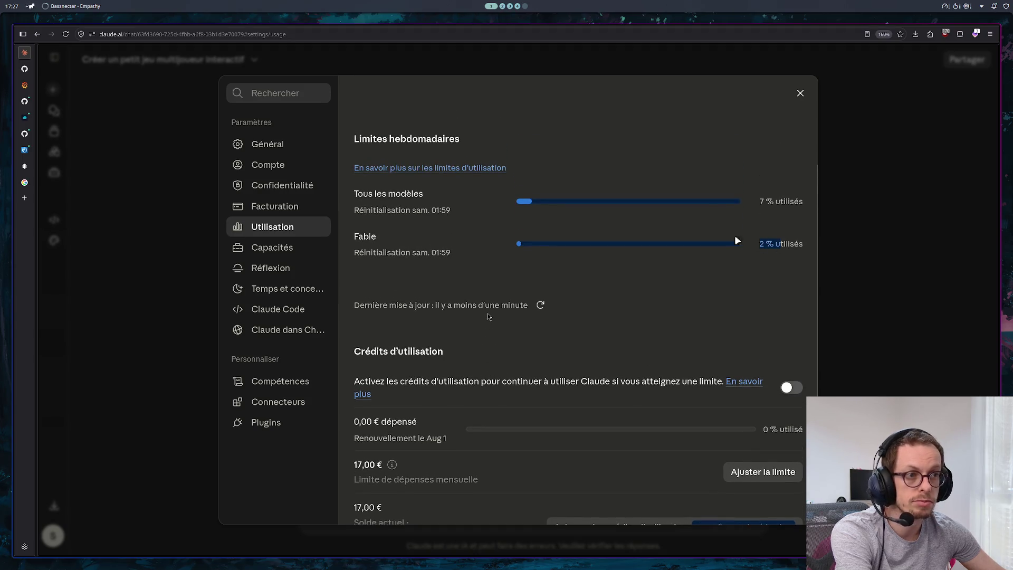
pyautogui.click(800, 93)
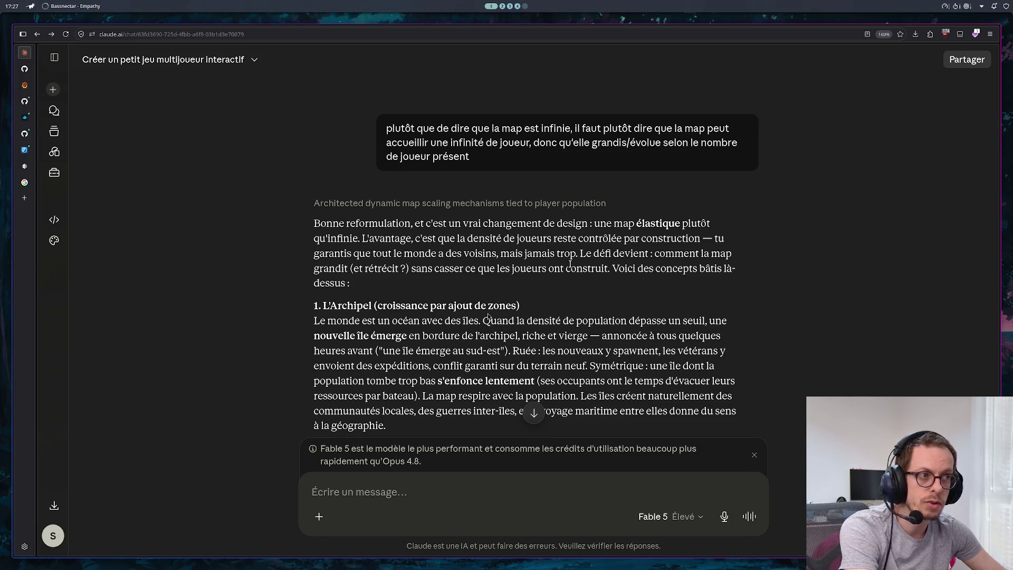
pyautogui.scroll(-3, 573, 264)
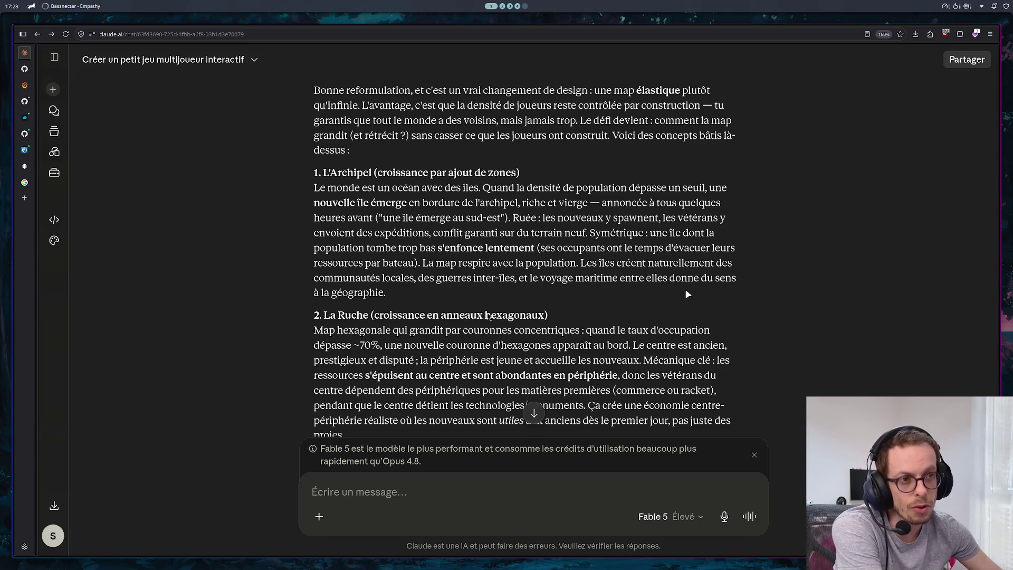
pyautogui.scroll(-2, 687, 294)
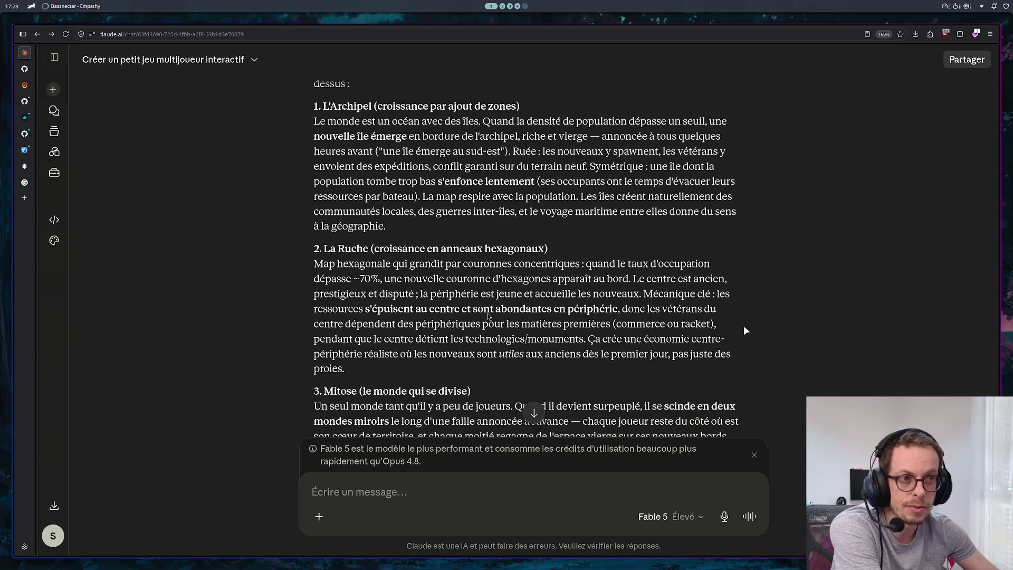
pyautogui.scroll(-2, 743, 327)
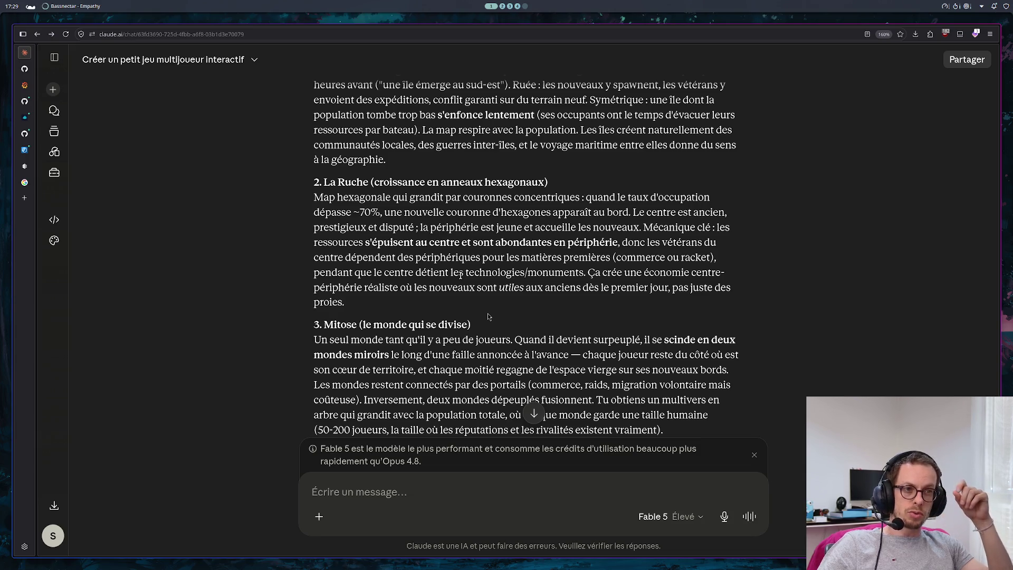
pyautogui.scroll(-4, 488, 315)
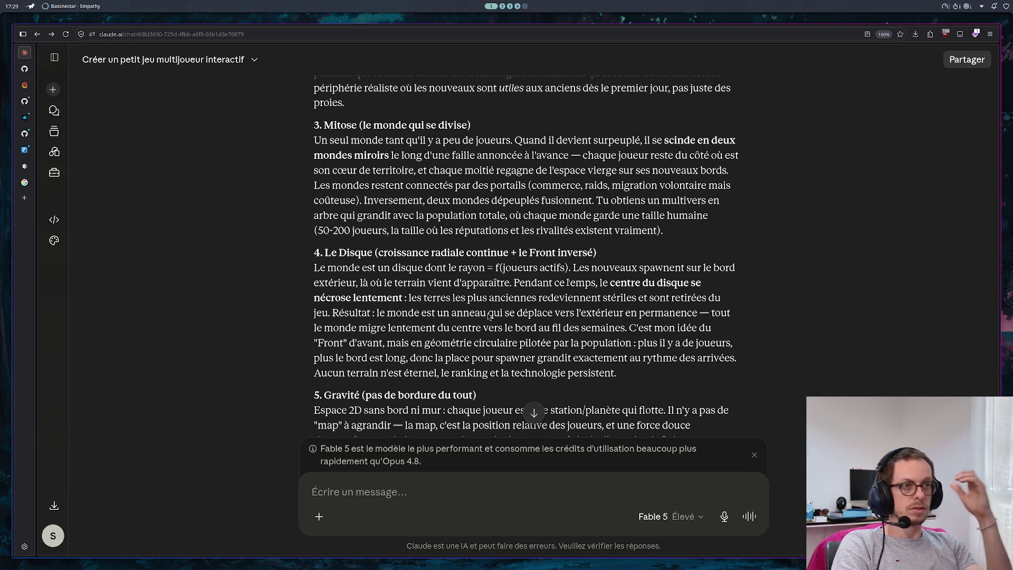
pyautogui.scroll(-1, 488, 316)
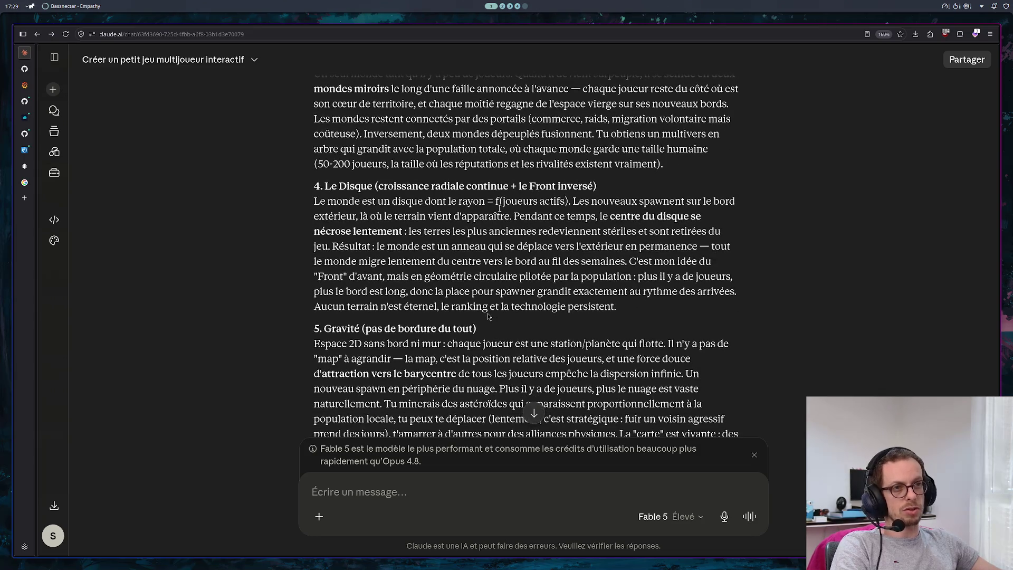
pyautogui.scroll(-1, 590, 256)
pyautogui.scroll(1, 487, 315)
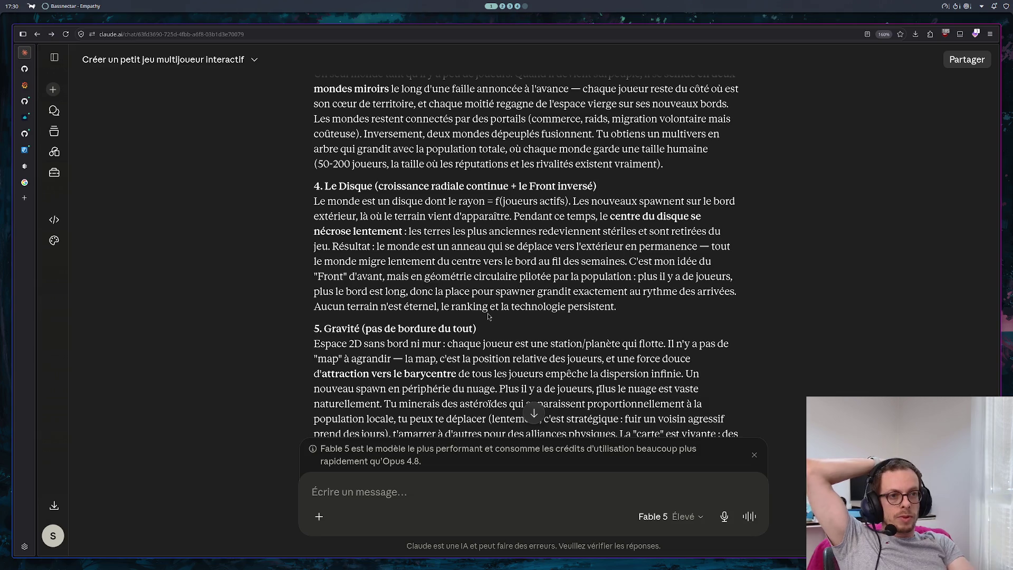
pyautogui.scroll(-3, 488, 316)
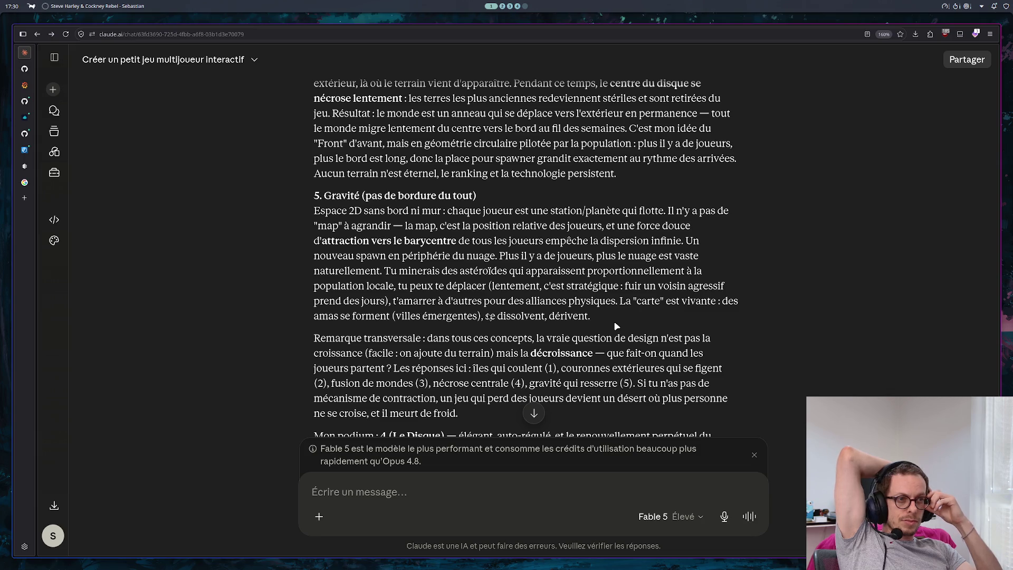
pyautogui.scroll(-5, 603, 322)
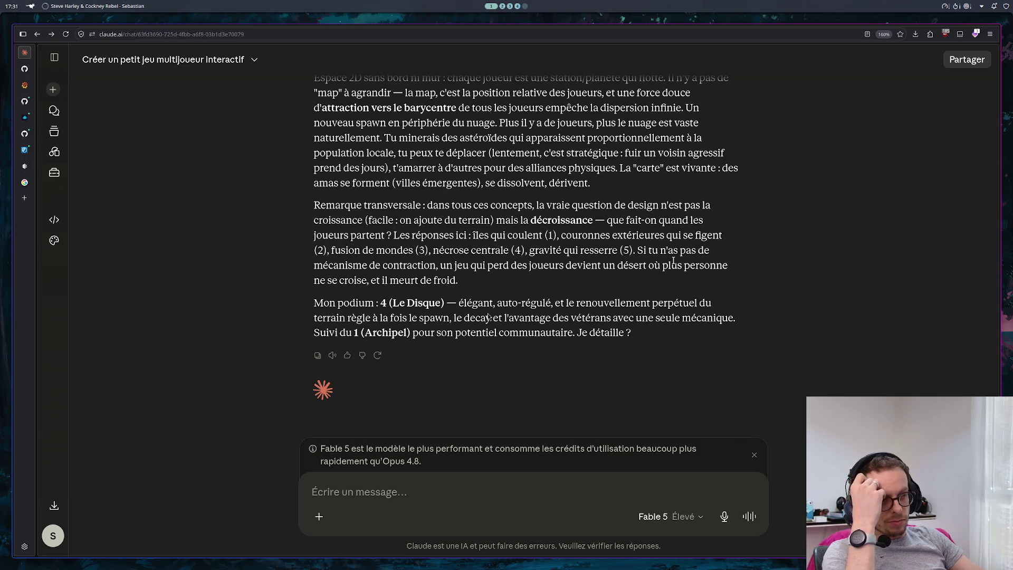
pyautogui.scroll(3, 662, 267)
pyautogui.scroll(3, 660, 268)
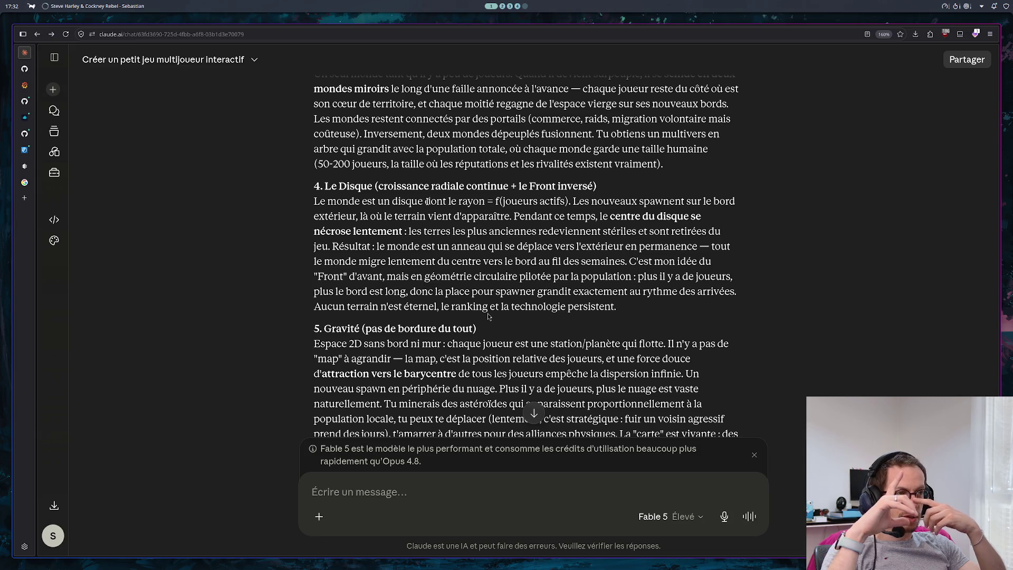
pyautogui.scroll(-5, 399, 304)
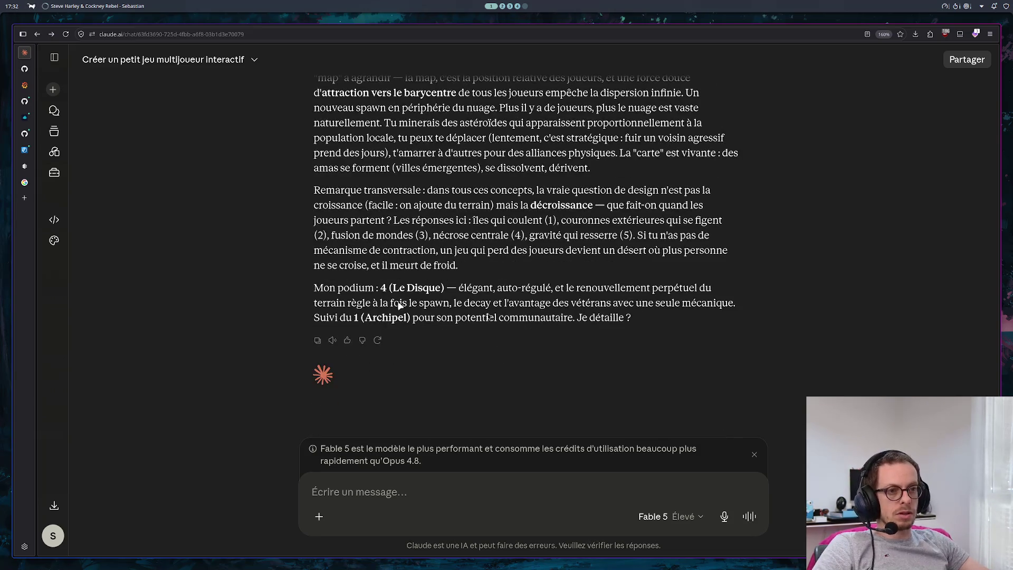
# Step: Draft the note that method 4's disc ends up a ring whose empty middle grows with players
pyautogui.write('avec la méthode 4 le de')
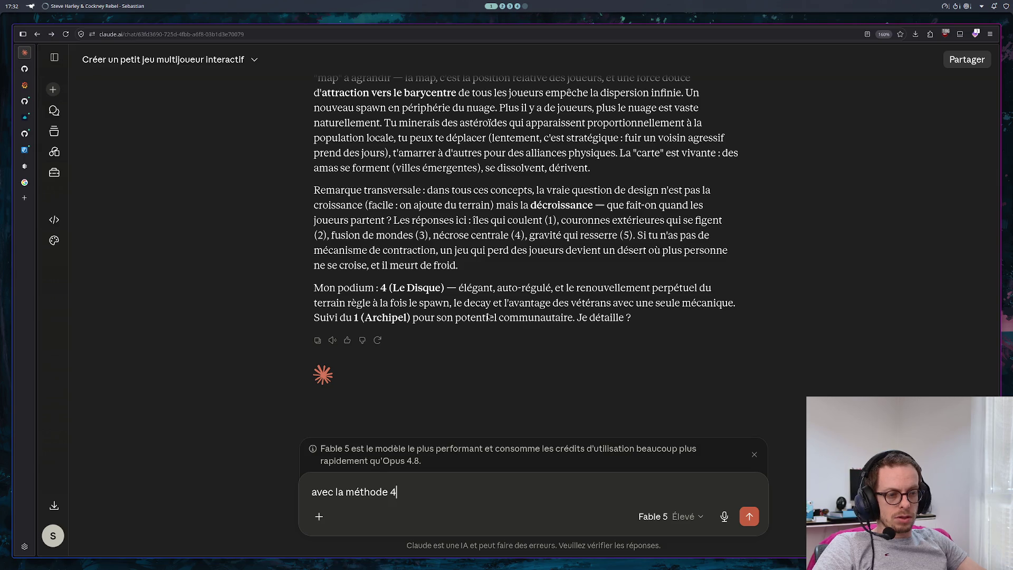
pyautogui.press('BackSpace')
pyautogui.press('BackSpace')
pyautogui.write('disque au ni')
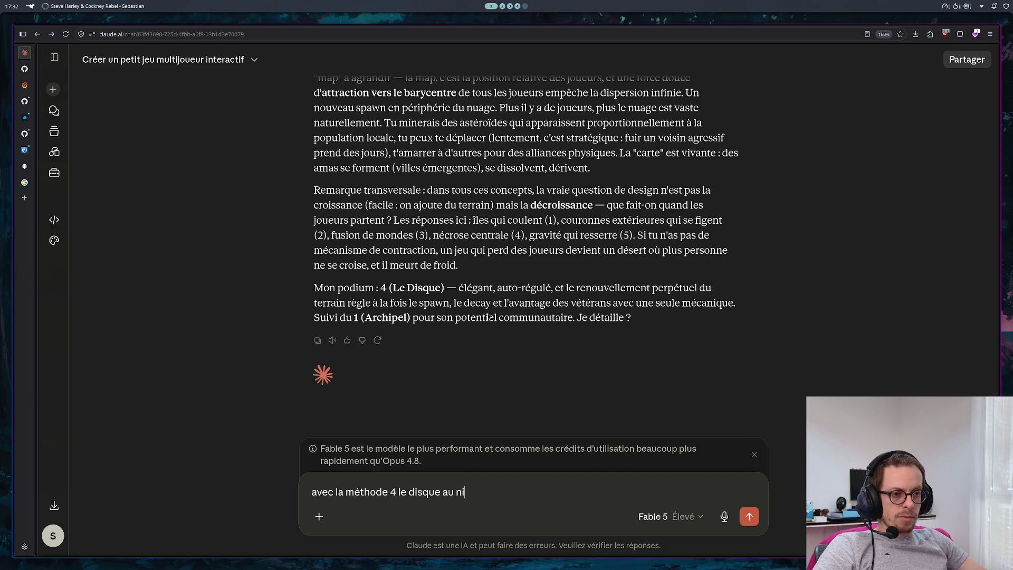
pyautogui.press('BackSpace')
pyautogui.press('BackSpace')
pyautogui.write('final')
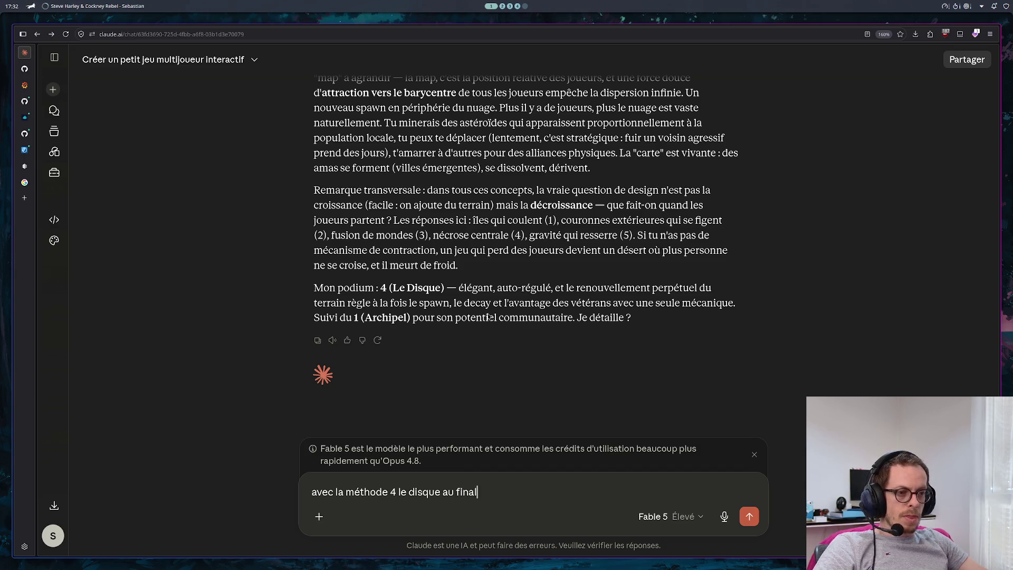
pyautogui.write(" c'est un annea")
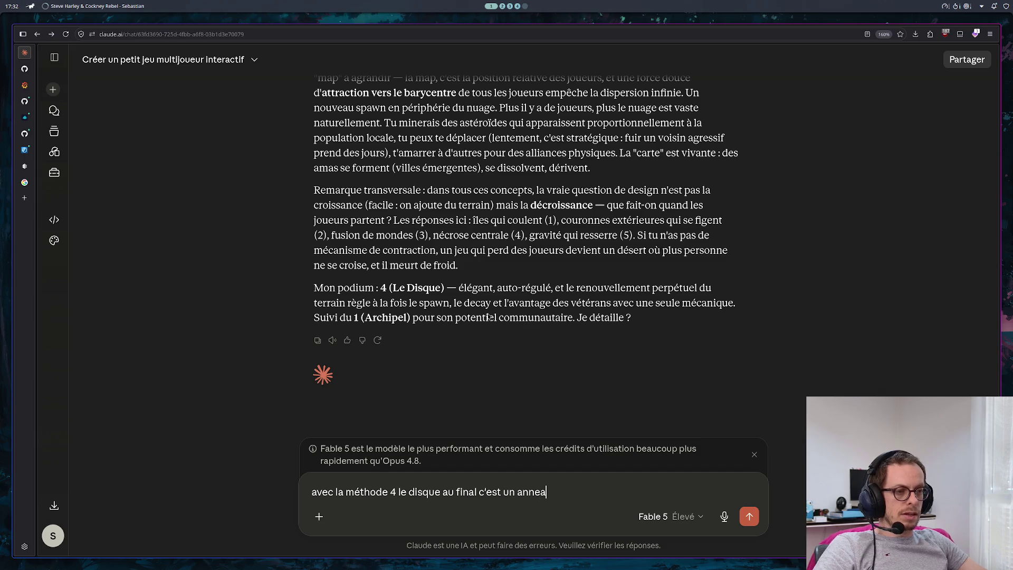
pyautogui.write('u, plus ')
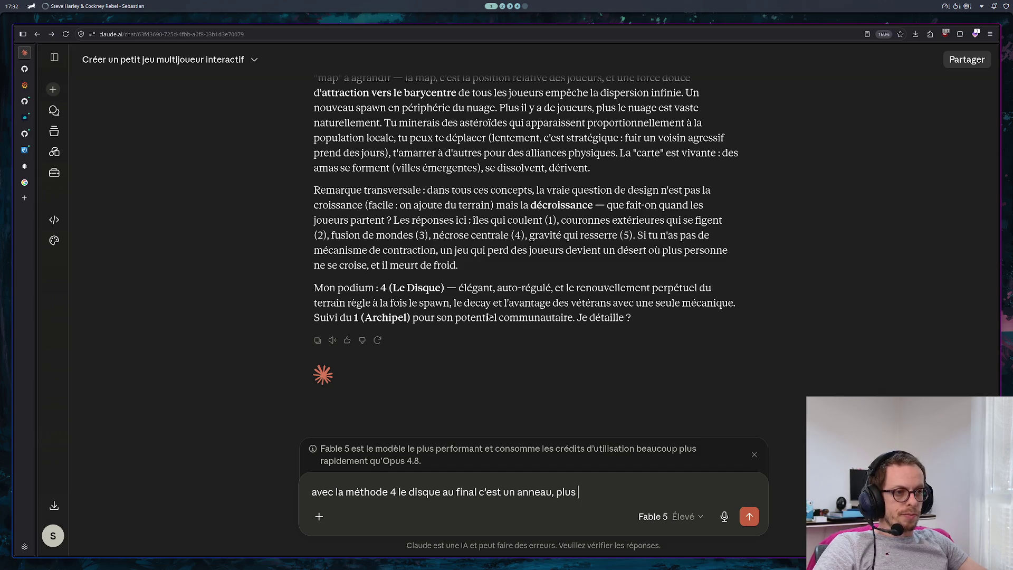
pyautogui.write('il y a eu de jo')
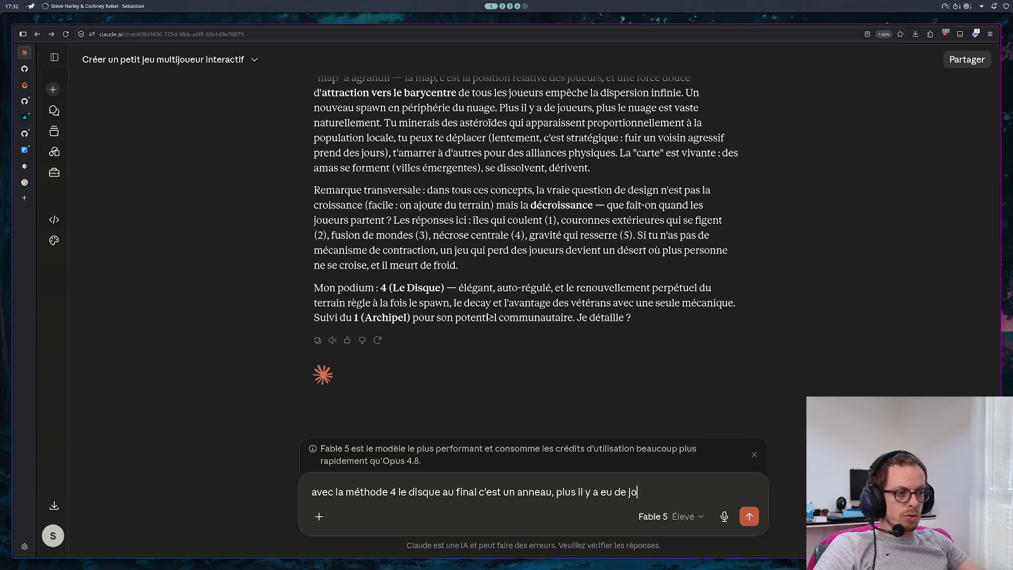
pyautogui.write('ueur, plus ')
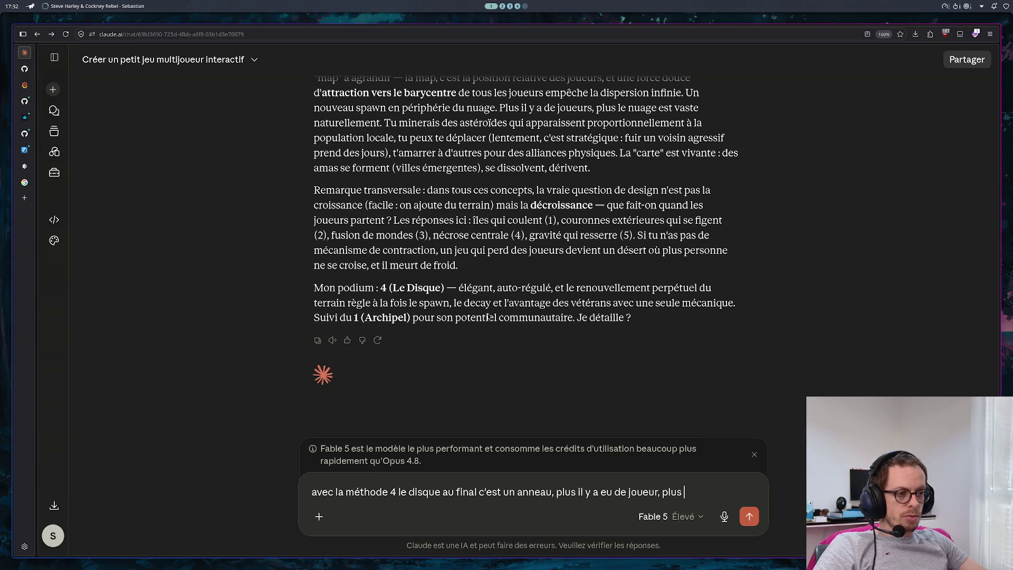
pyautogui.write('le mille')
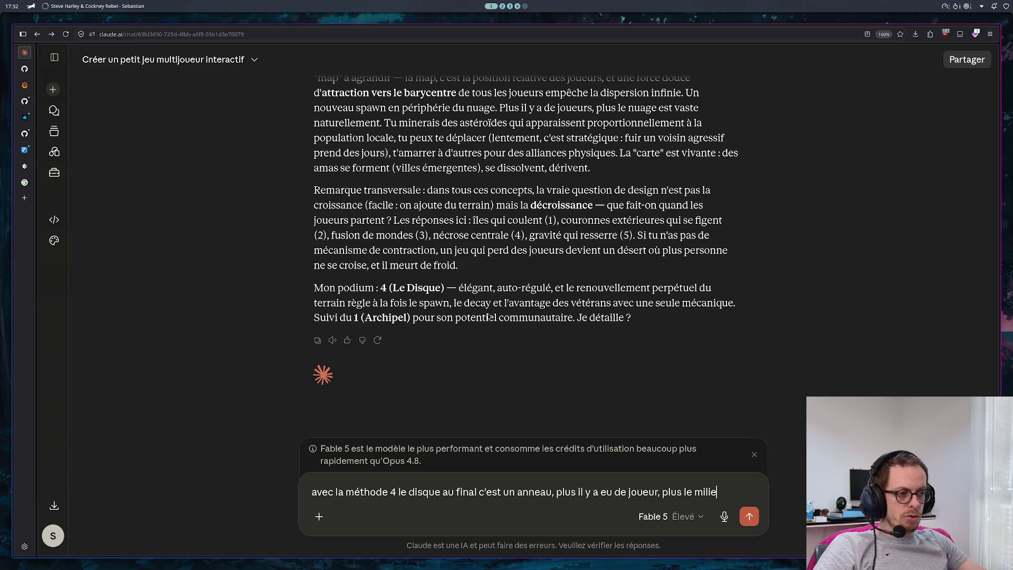
pyautogui.press('BackSpace')
pyautogui.press('BackSpace')
pyautogui.write('ieu ')
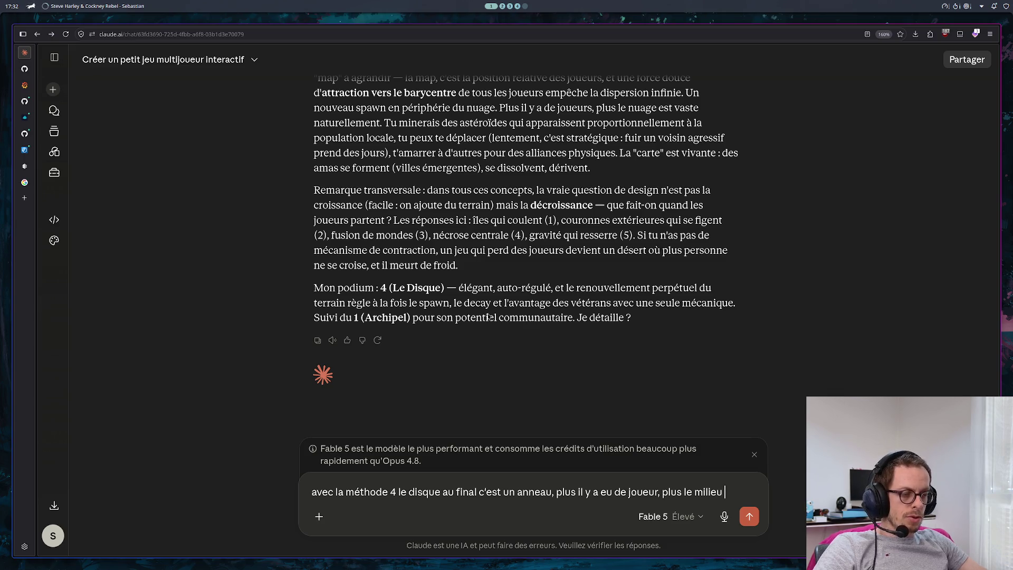
pyautogui.write('de ')
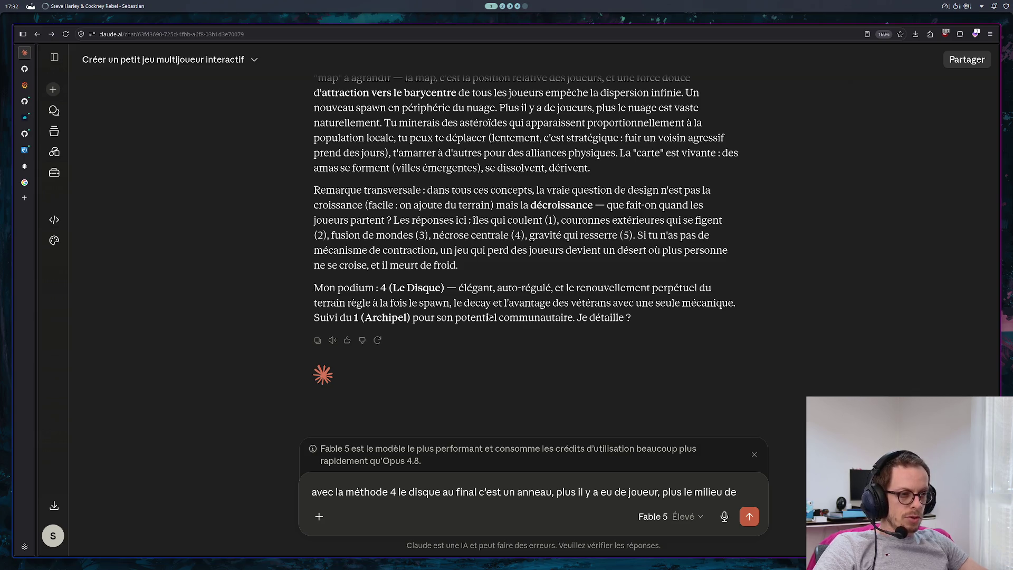
pyautogui.write("l'an")
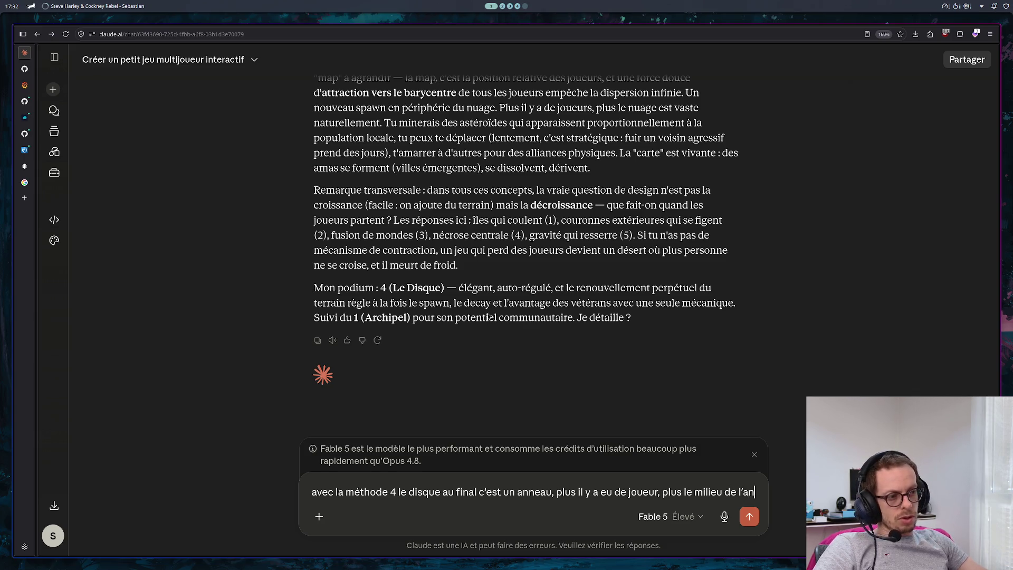
pyautogui.write('neau est ggran')
pyautogui.press('BackSpace')
pyautogui.press('BackSpace')
pyautogui.press('BackSpace')
pyautogui.write('rand ')
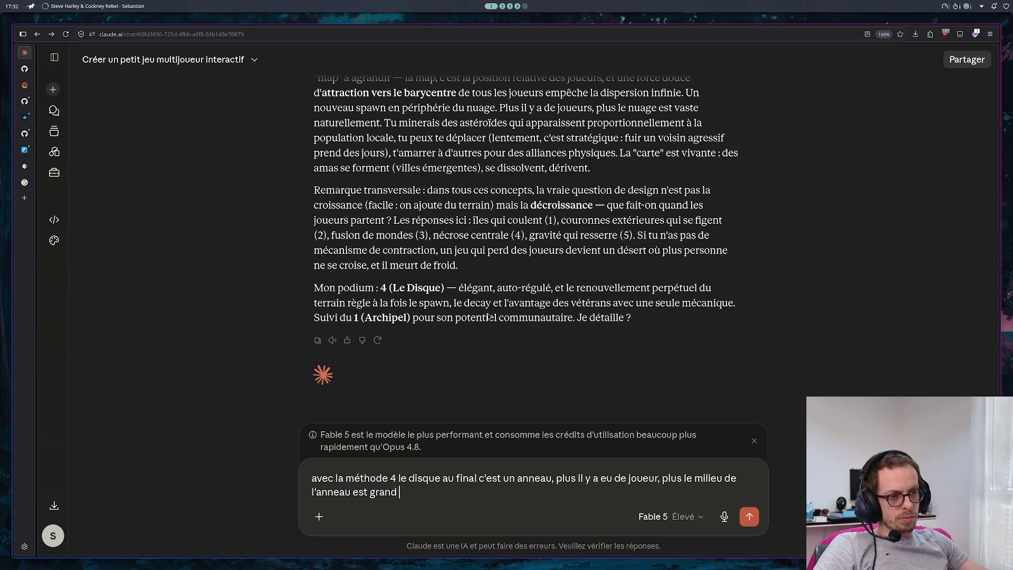
pyautogui.write('(et donc vide)')
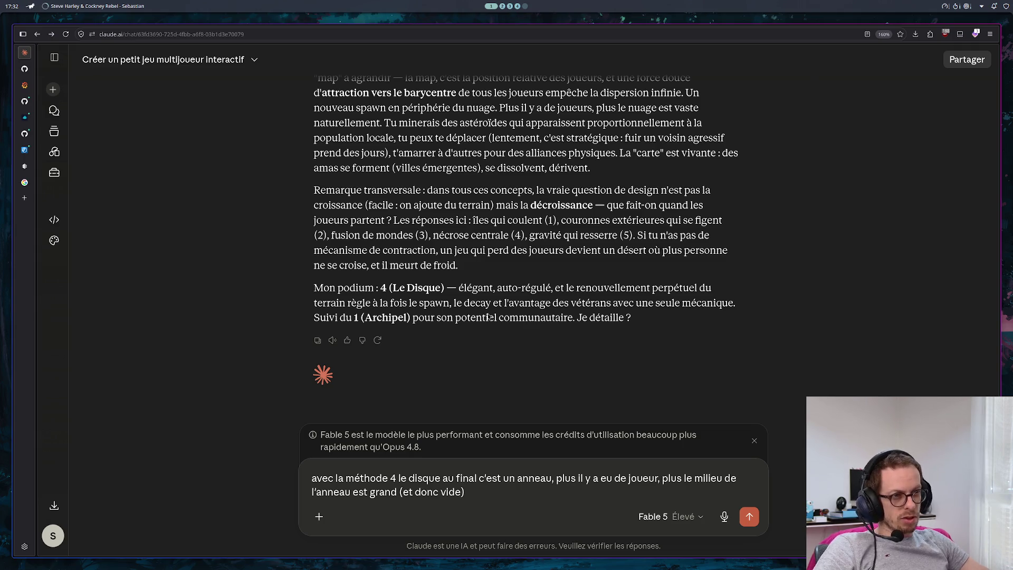
pyautogui.hotkey('shift', 'Return')
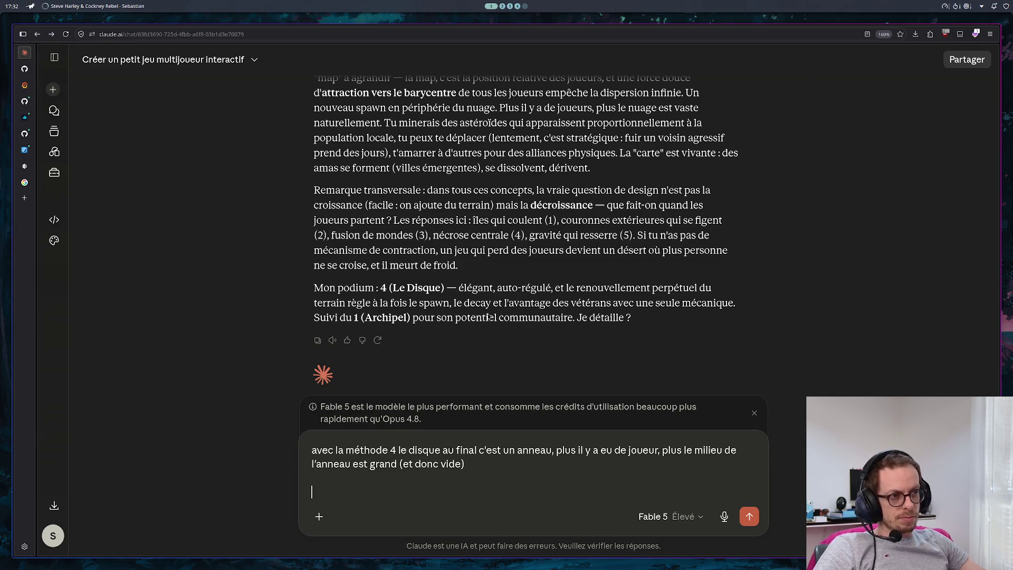
# Step: Add the line 'le 1 semble intéressant' under the ring remark and send the message
pyautogui.scroll(5, 489, 316)
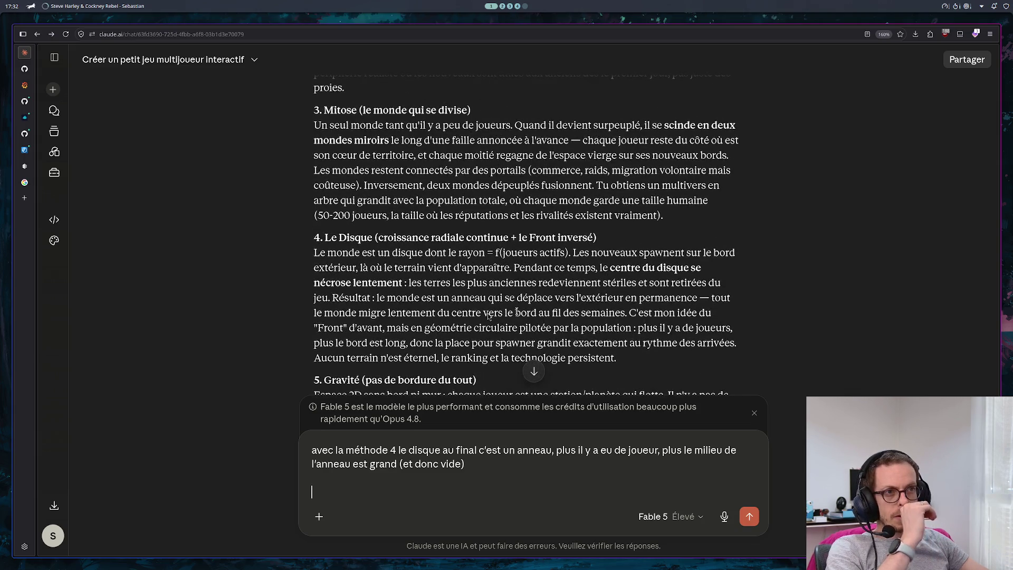
pyautogui.scroll(6, 489, 316)
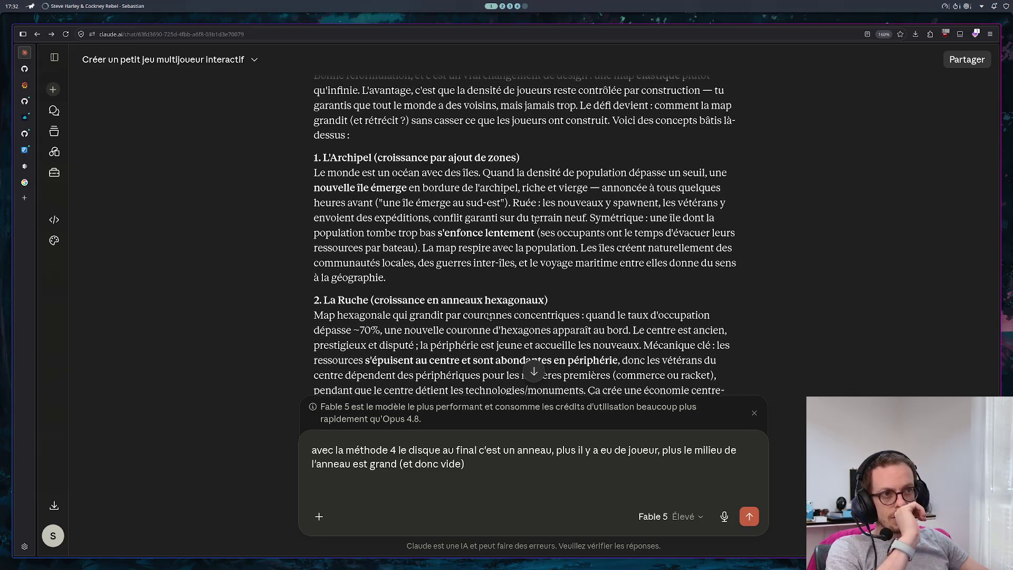
pyautogui.scroll(1, 490, 316)
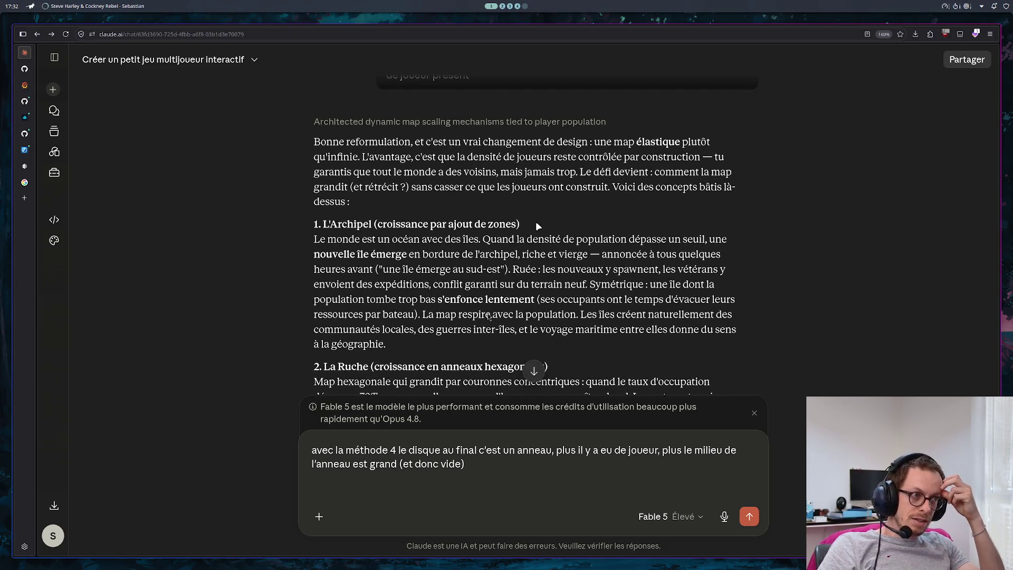
pyautogui.scroll(-10, 489, 315)
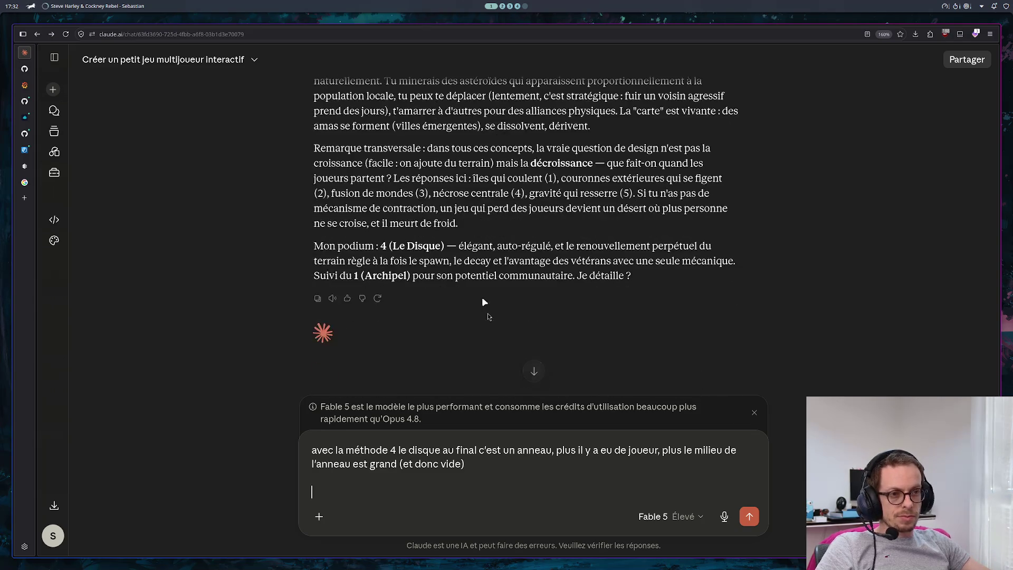
pyautogui.click(399, 486)
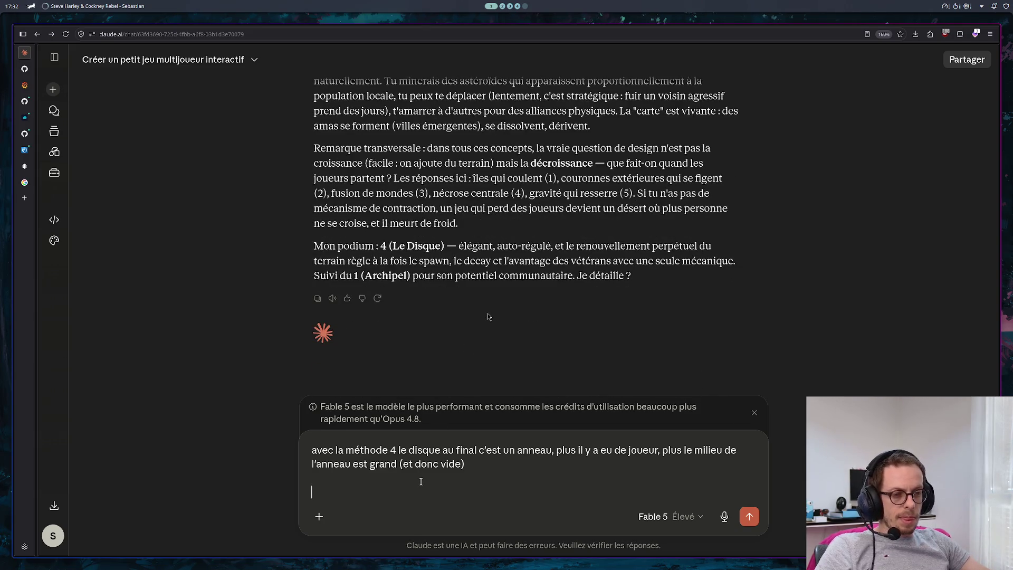
pyautogui.write('le 1 semble intéressant')
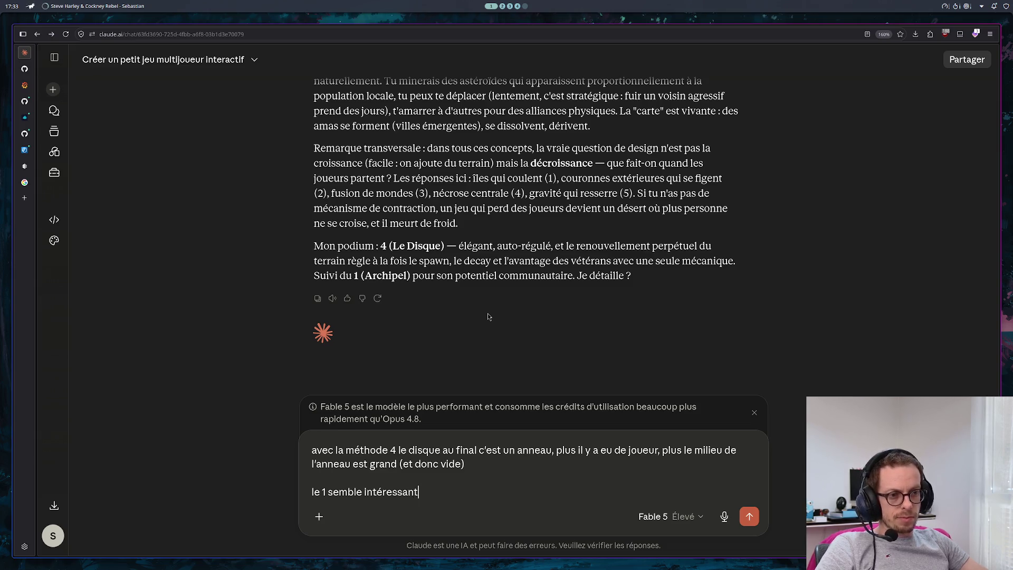
pyautogui.press('Return')
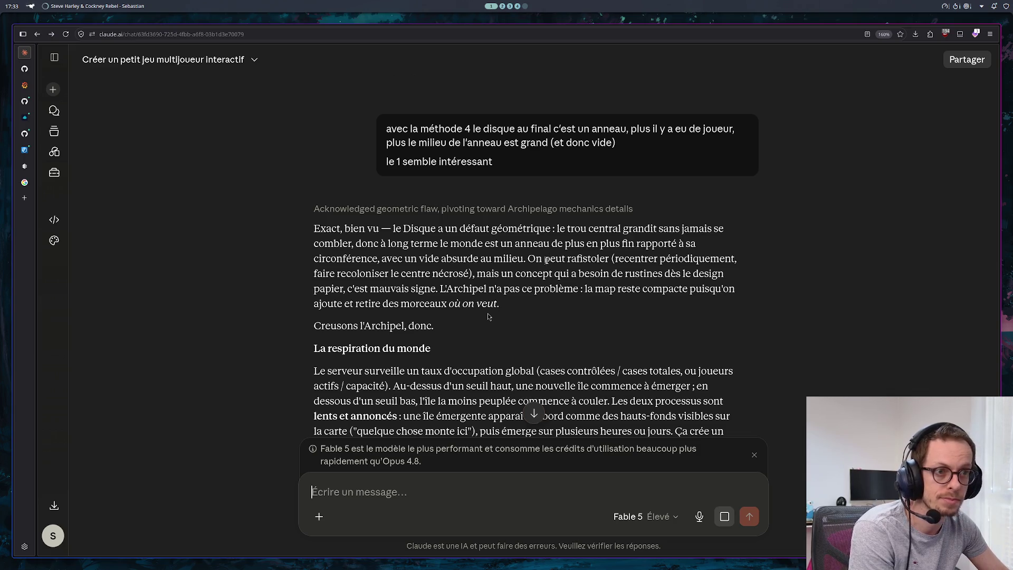
# Step: Scroll to Claude's new answer on L'Archipel and its 'La respiration du monde' section
pyautogui.scroll(-4, 539, 273)
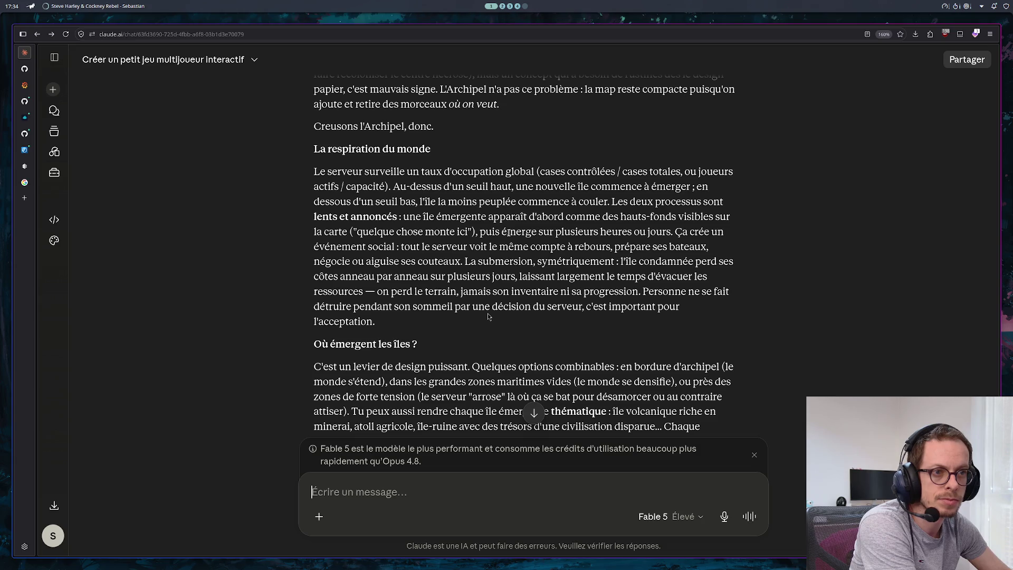
# Step: Scroll down to the reply's 'Où émergent les îles ?' and 'Le spawn des nouveaux' sections
pyautogui.scroll(-2, 443, 276)
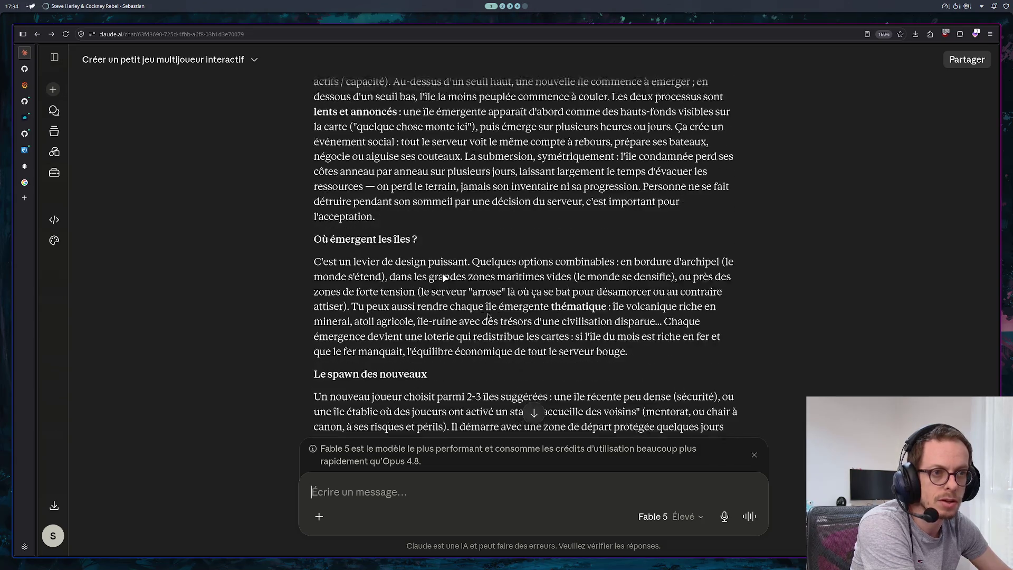
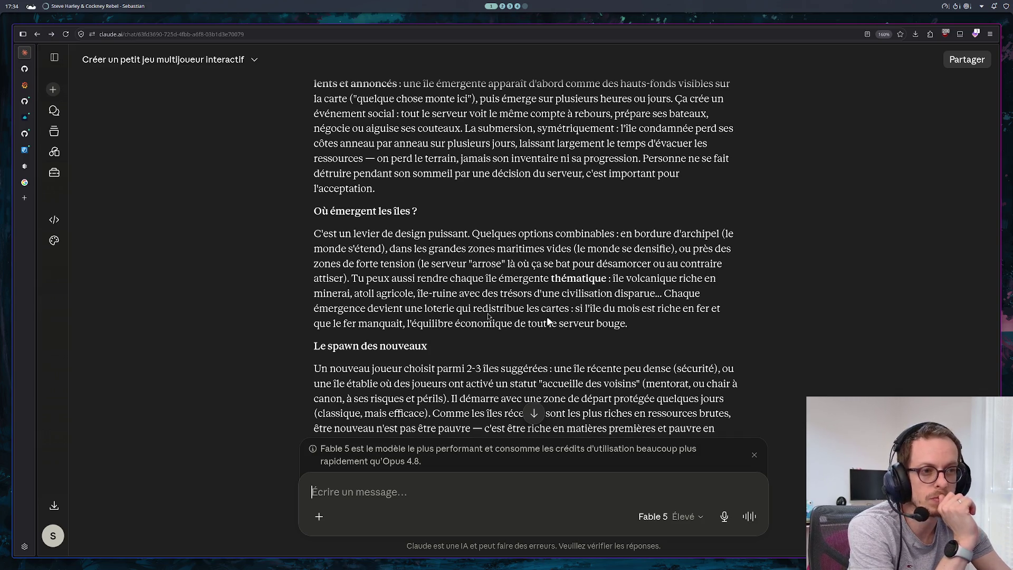
# Step: Send a message saying the game will long have only 3 or 4 players yet must stay 'intéressant/captivant'
pyautogui.scroll(-3, 546, 321)
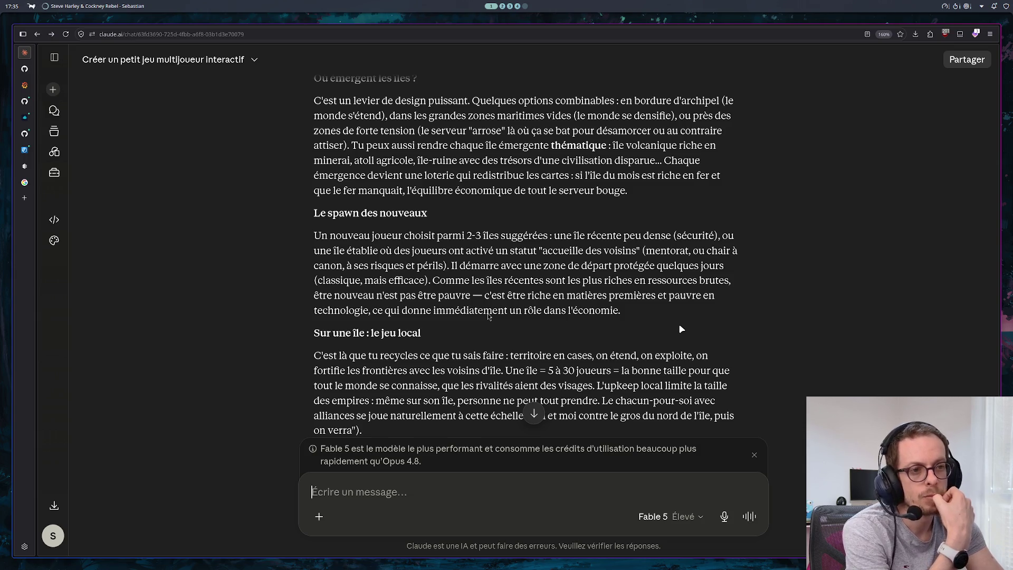
pyautogui.scroll(-3, 680, 328)
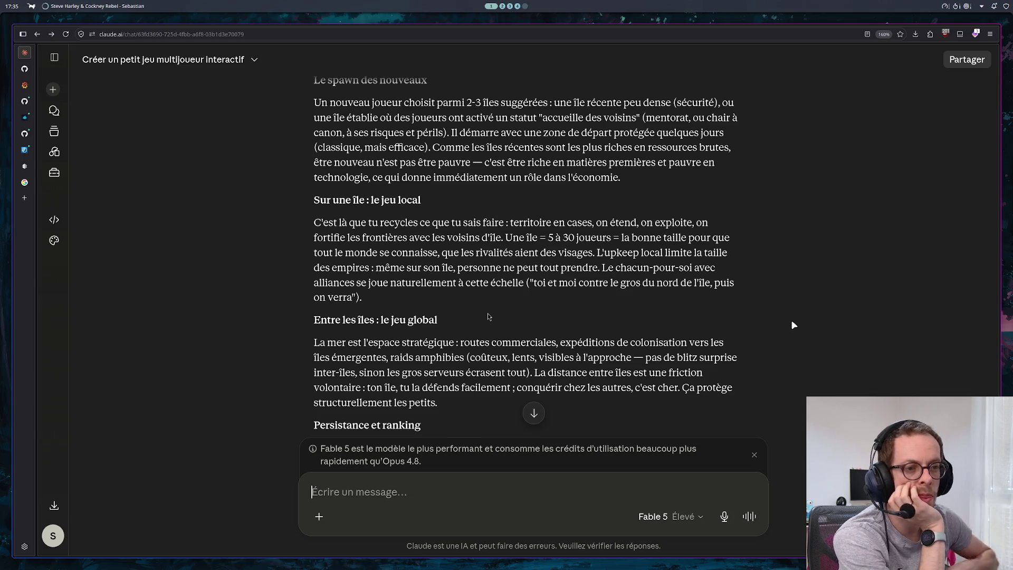
pyautogui.scroll(-8, 791, 319)
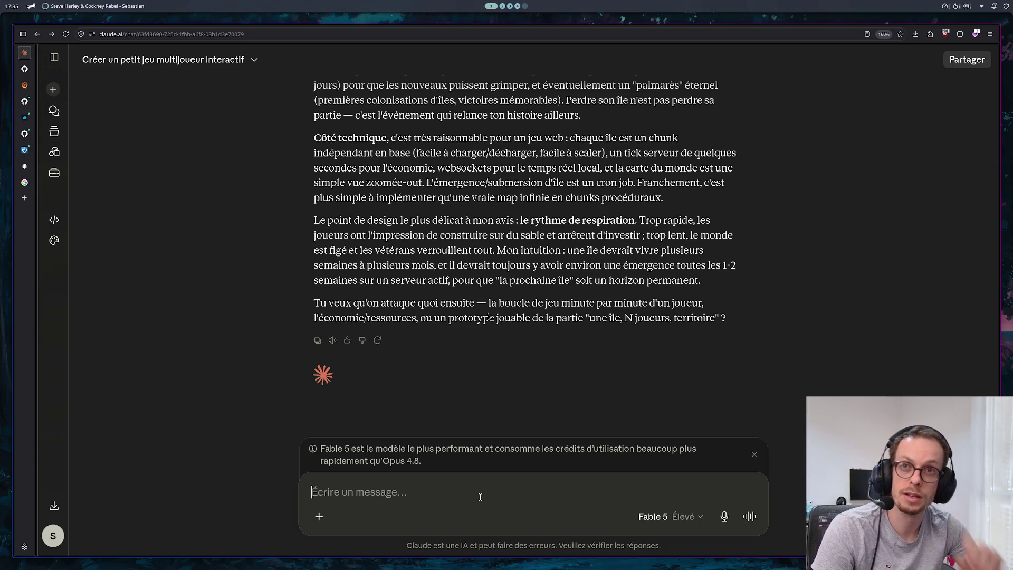
pyautogui.write('le jeu va o')
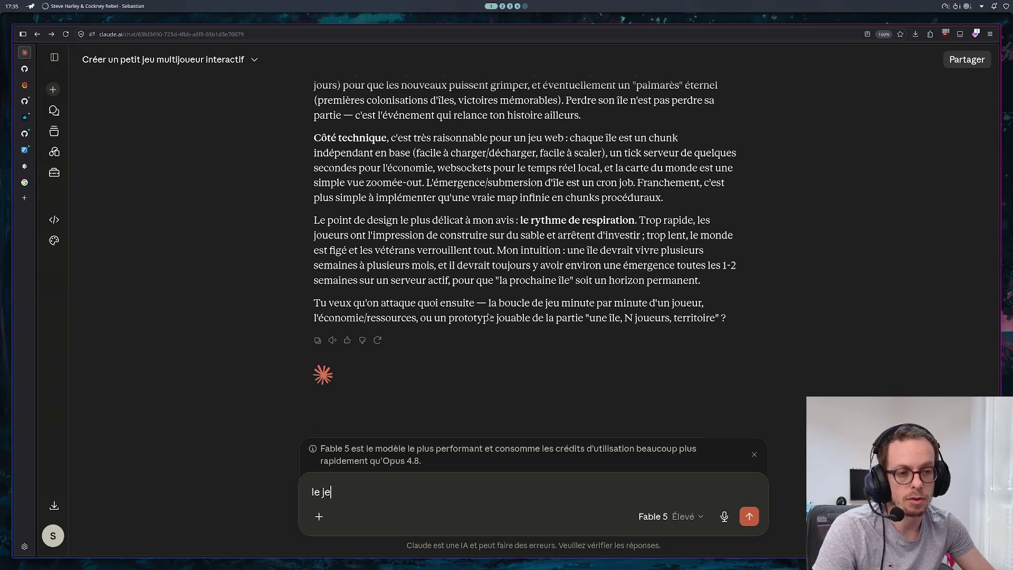
pyautogui.press('BackSpace')
pyautogui.write('penda')
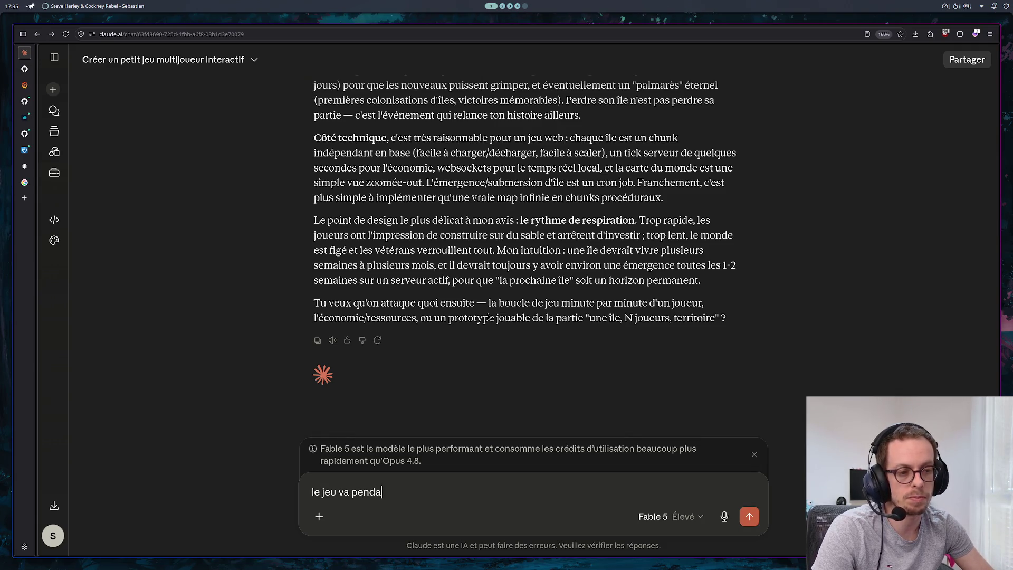
pyautogui.write('nt longtemps ')
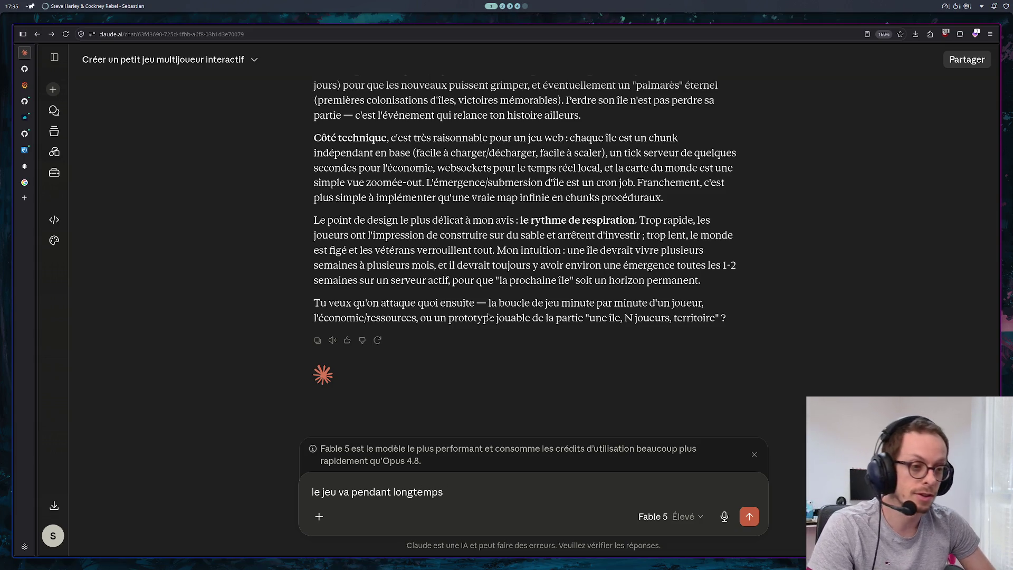
pyautogui.write("n'av")
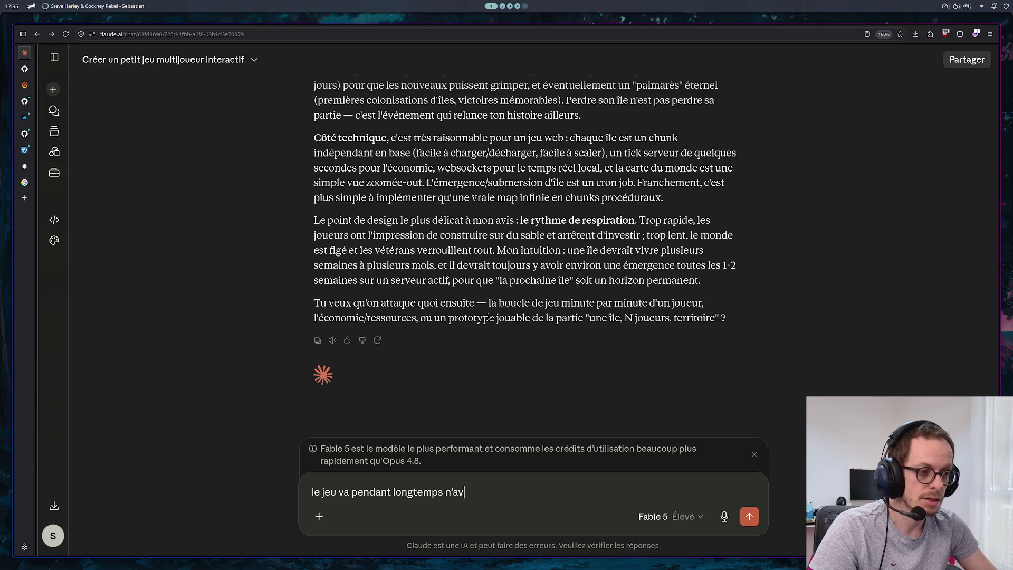
pyautogui.write('oir que 3')
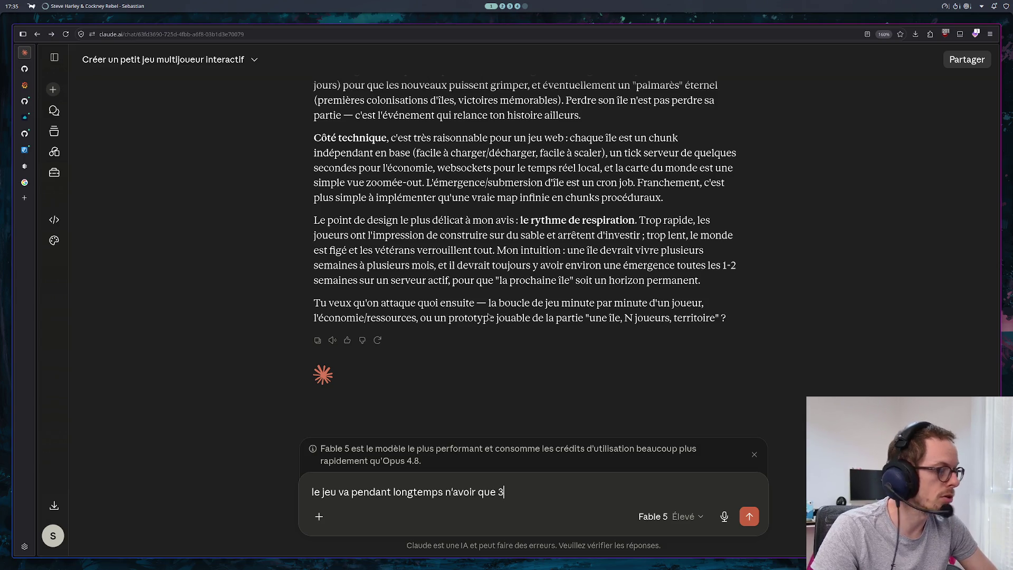
pyautogui.write(' ou 4 joueur')
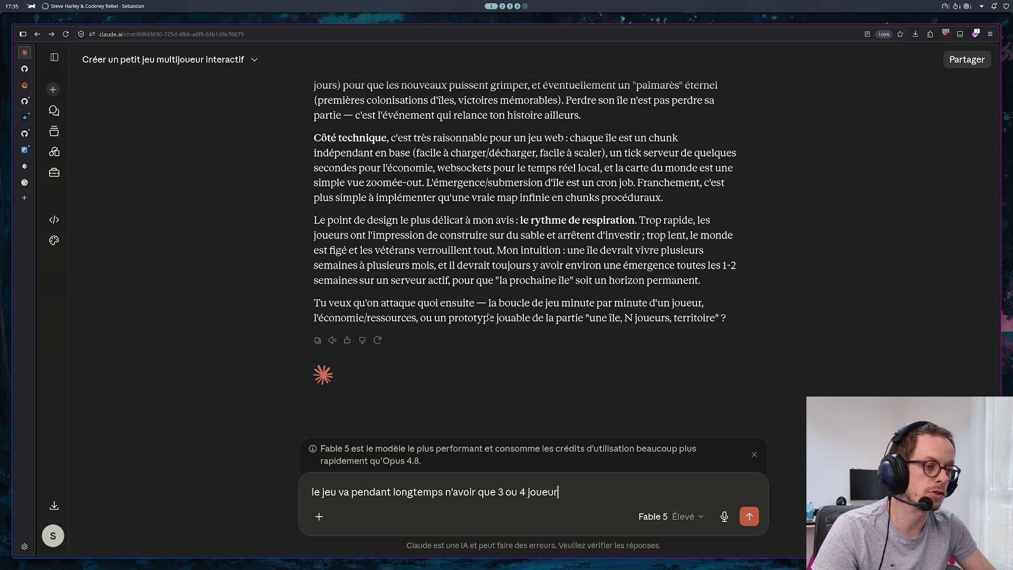
pyautogui.write('s, donc il faut ')
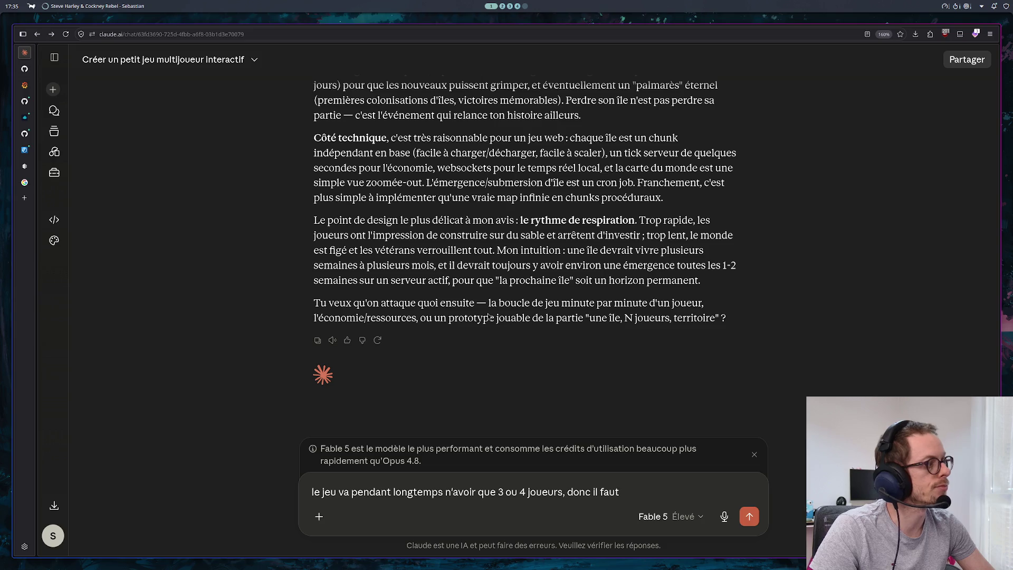
pyautogui.write('malgré ')
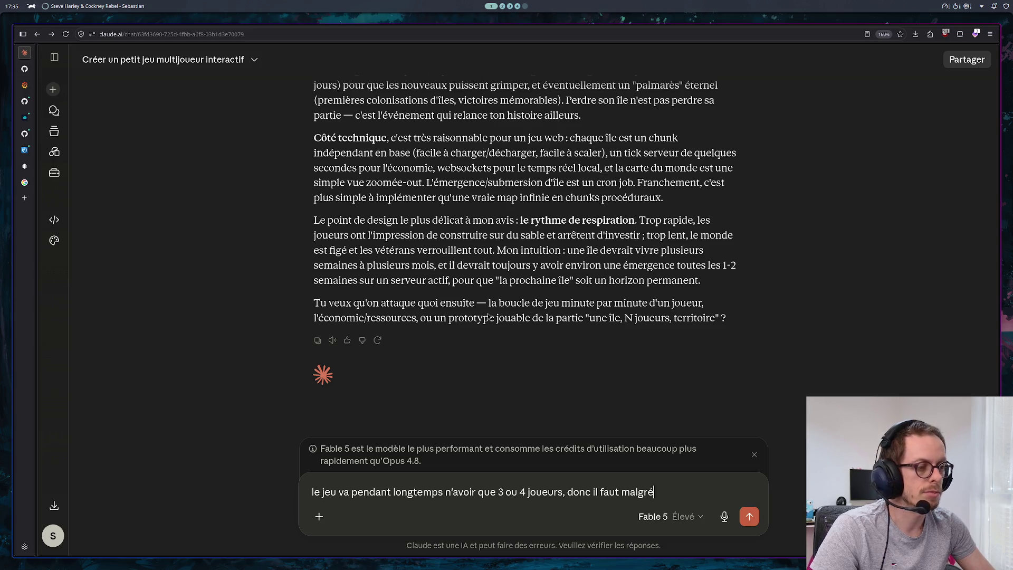
pyautogui.write('ce fait,')
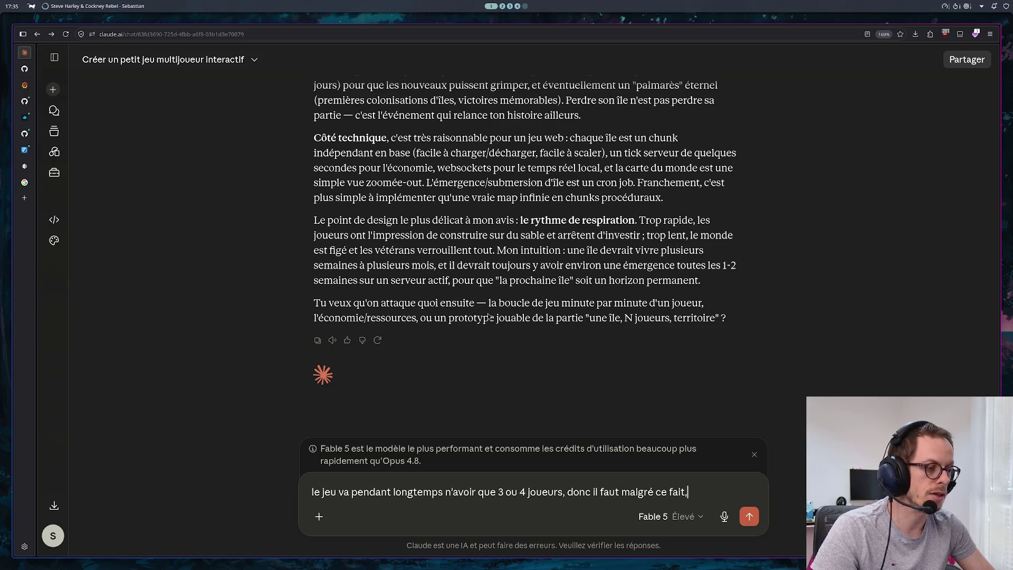
pyautogui.write(' trouver un ')
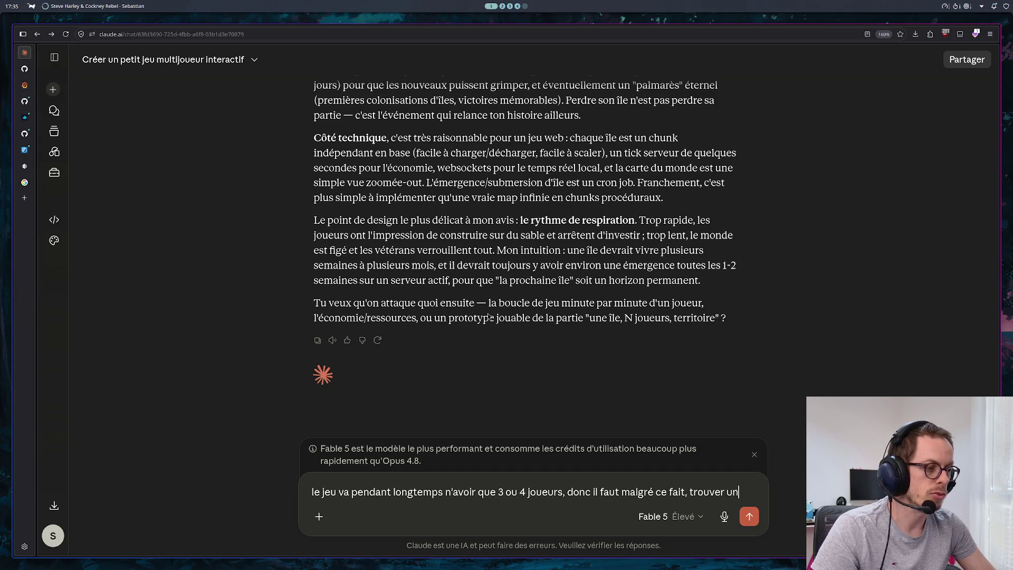
pyautogui.write('moyen')
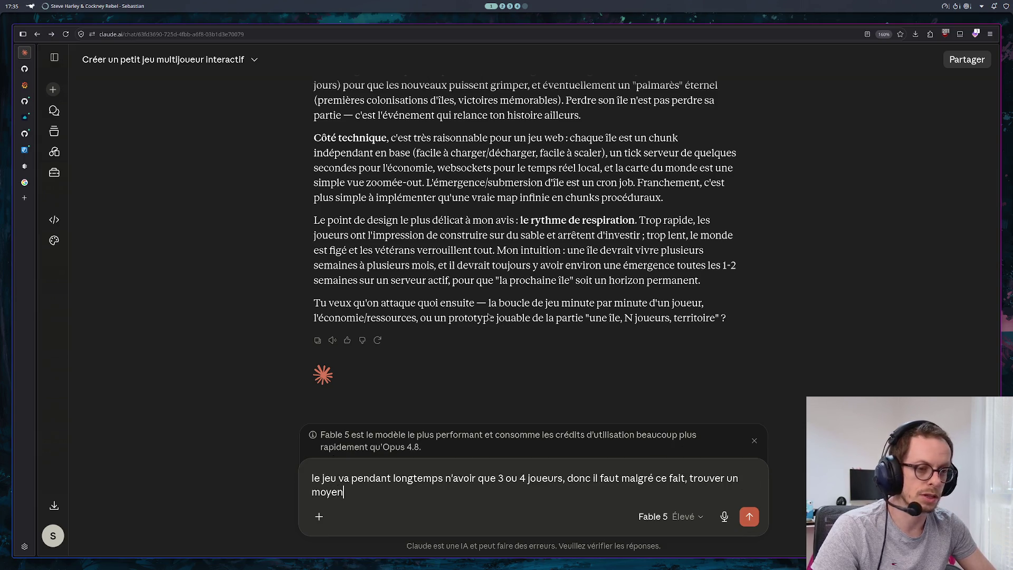
pyautogui.write(' de rendre le ')
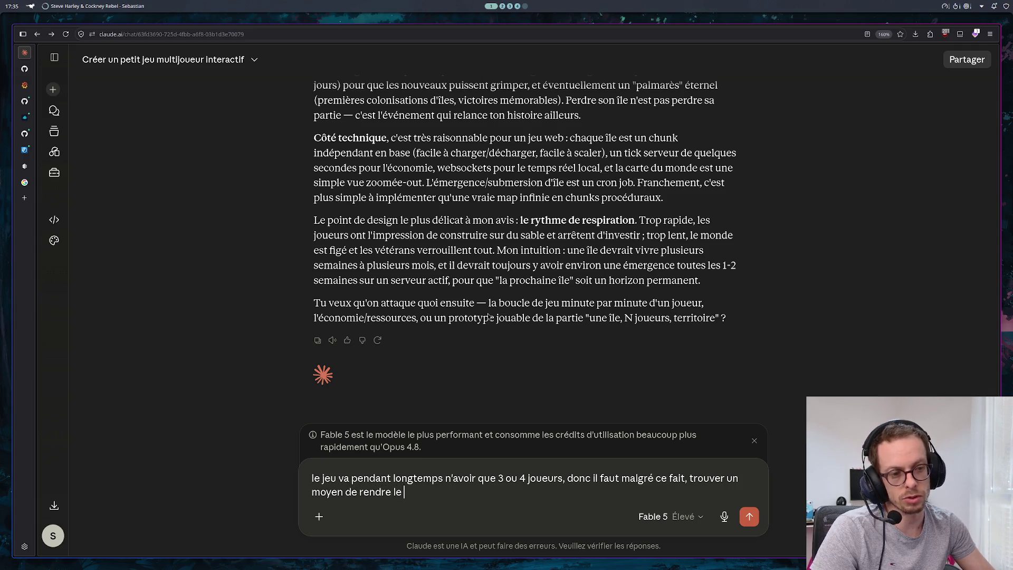
pyautogui.write('jeu intérs')
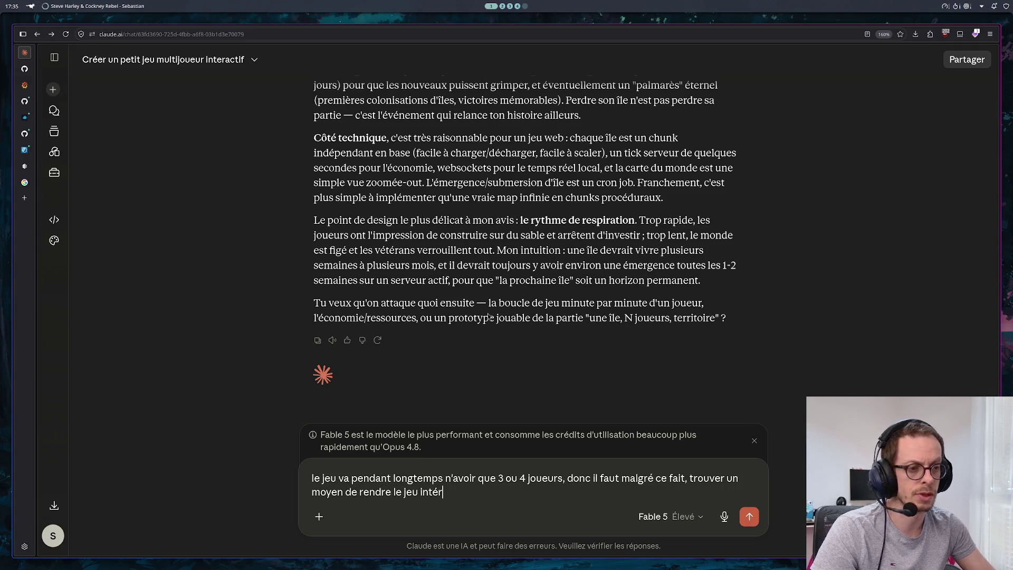
pyautogui.press('BackSpace')
pyautogui.write('essant/ccp')
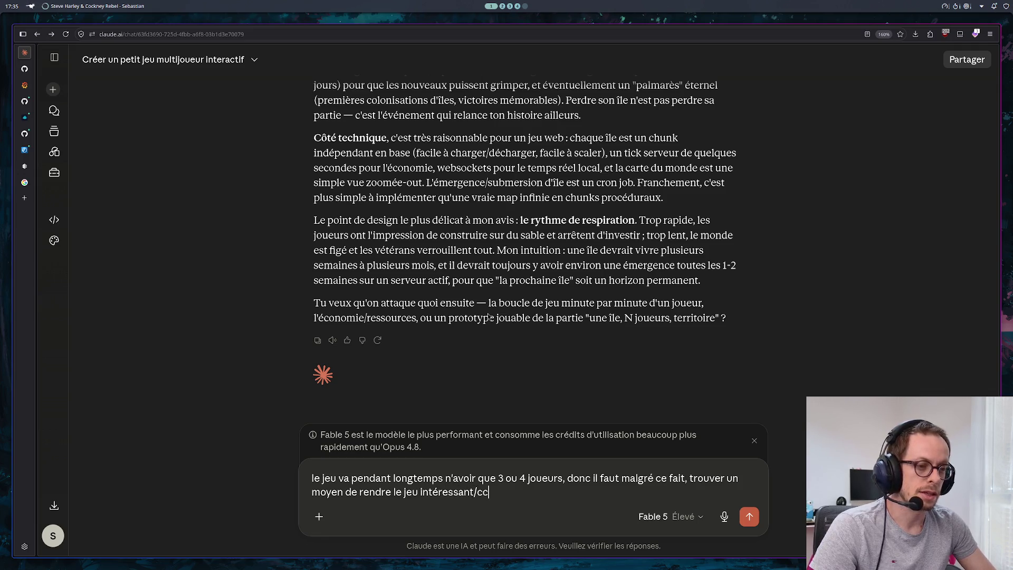
pyautogui.press('BackSpace')
pyautogui.write('pt')
pyautogui.press('BackSpace')
pyautogui.press('BackSpace')
pyautogui.press('BackSpace')
pyautogui.write('aptivant')
pyautogui.press('Return')
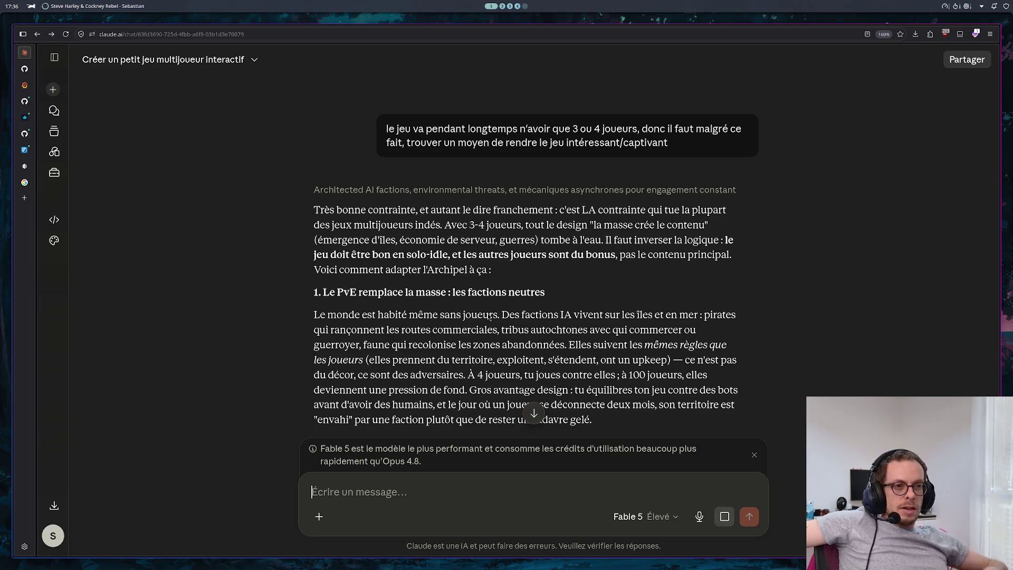
# Step: Read sections 5 and 6 of Claude's reply down to its question about a 10-minute session
pyautogui.scroll(-3, 489, 316)
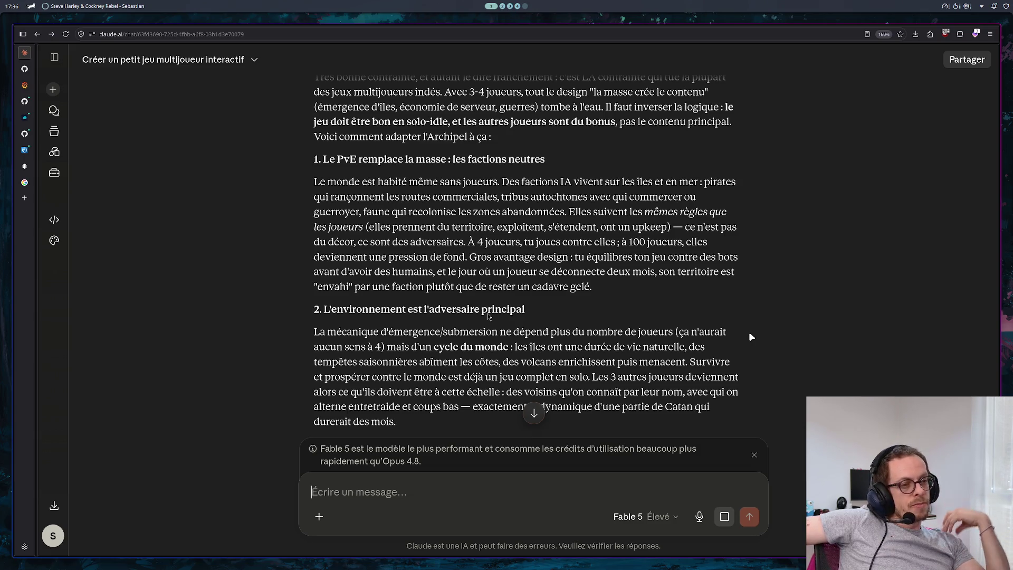
pyautogui.scroll(-5, 701, 255)
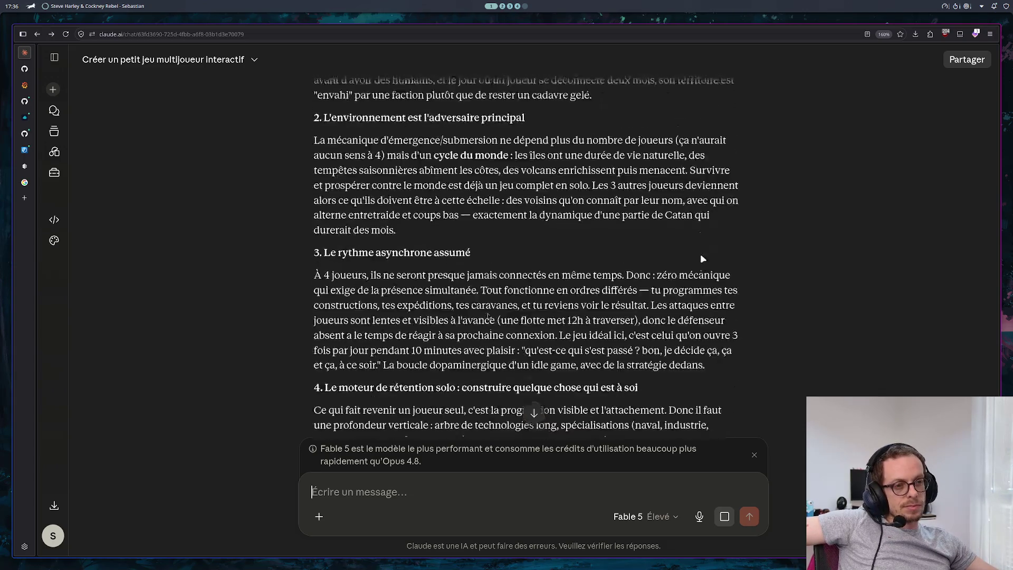
pyautogui.scroll(2, 704, 254)
pyautogui.scroll(1, 704, 254)
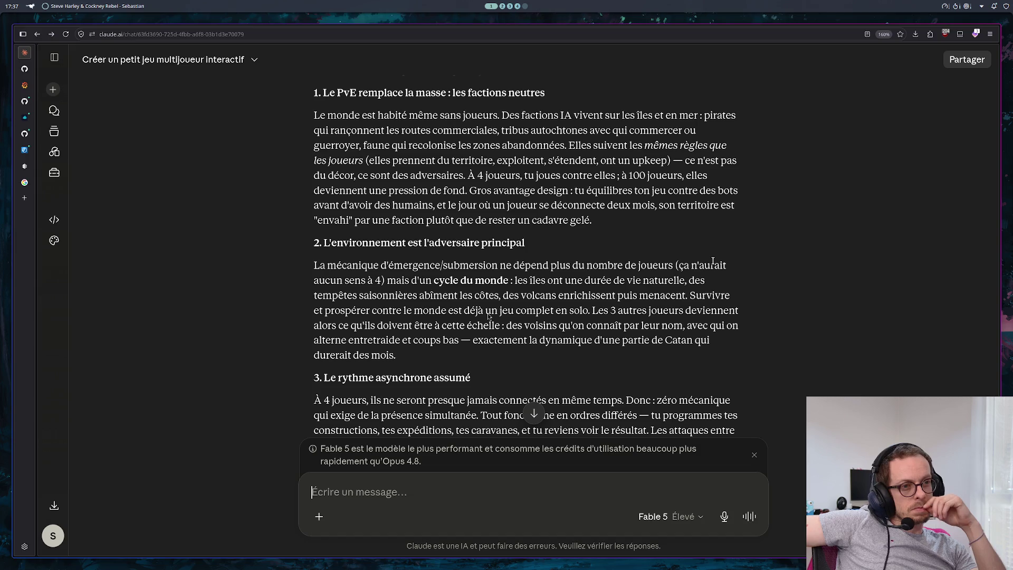
pyautogui.scroll(-4, 784, 237)
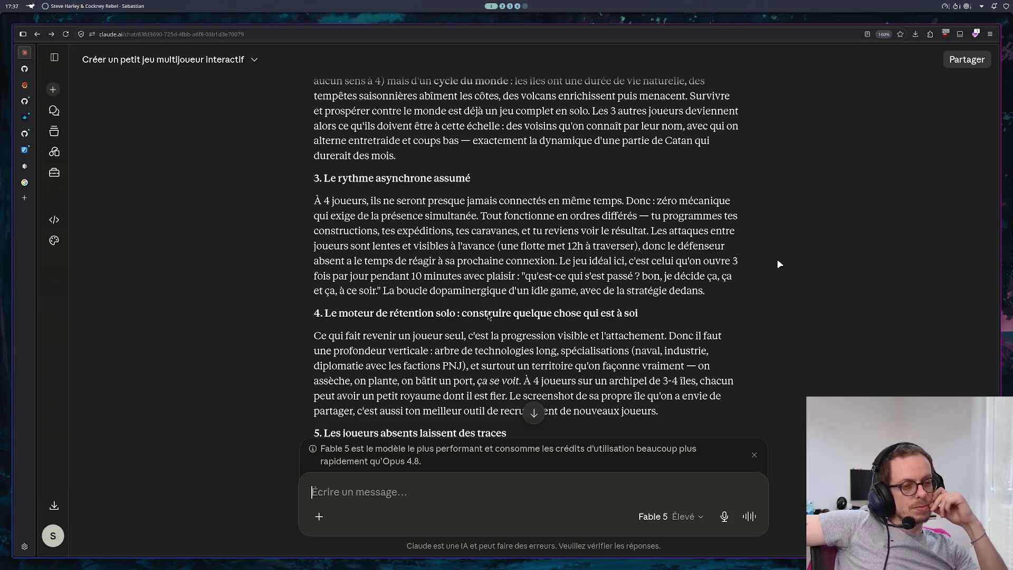
pyautogui.scroll(-5, 773, 254)
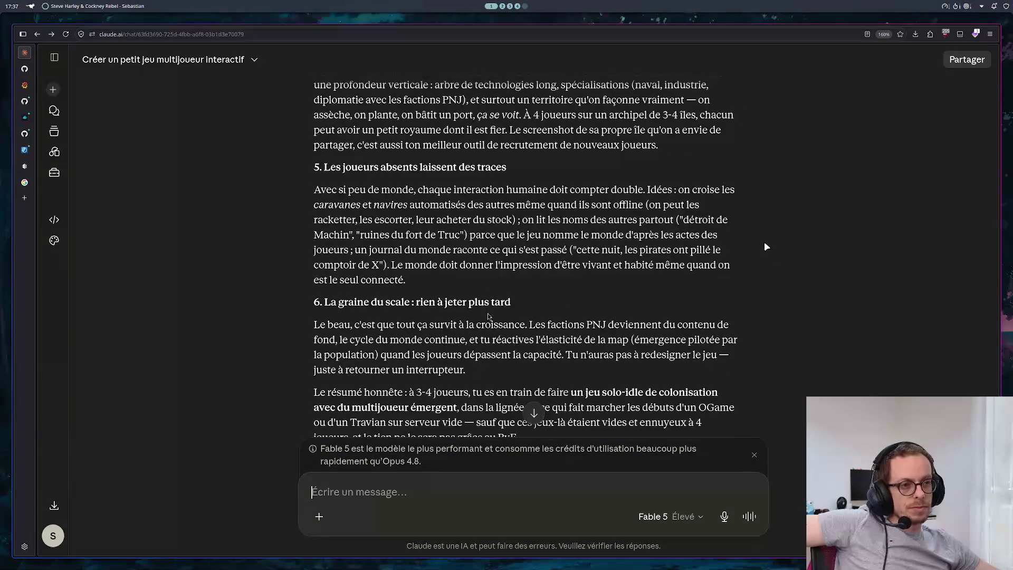
pyautogui.scroll(-3, 762, 250)
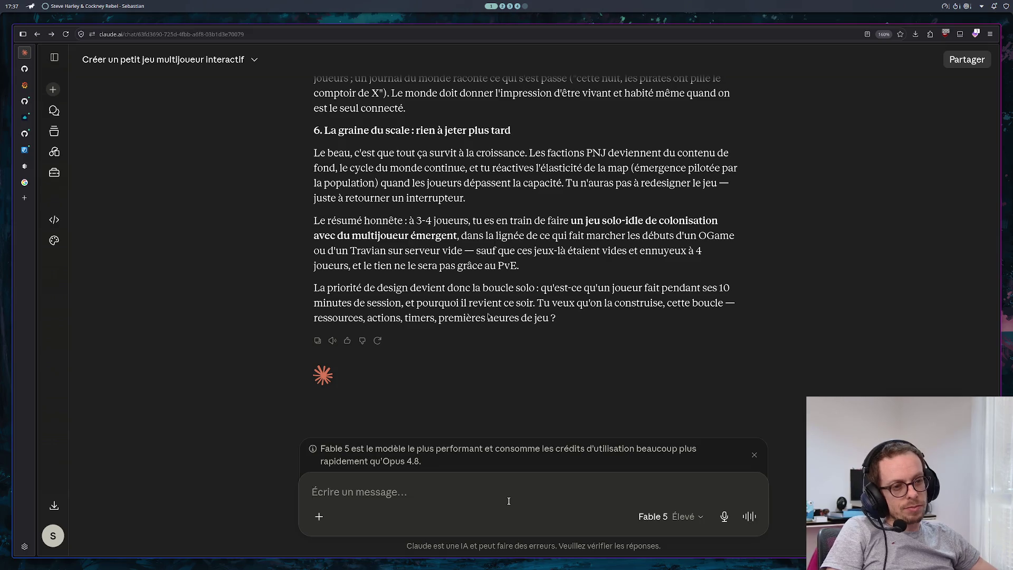
# Step: Send 'j'ai l'impression qu'il y a trop de gestion à faire pour le joueur, je veux un truc simple basique'
pyautogui.write("j'ai j")
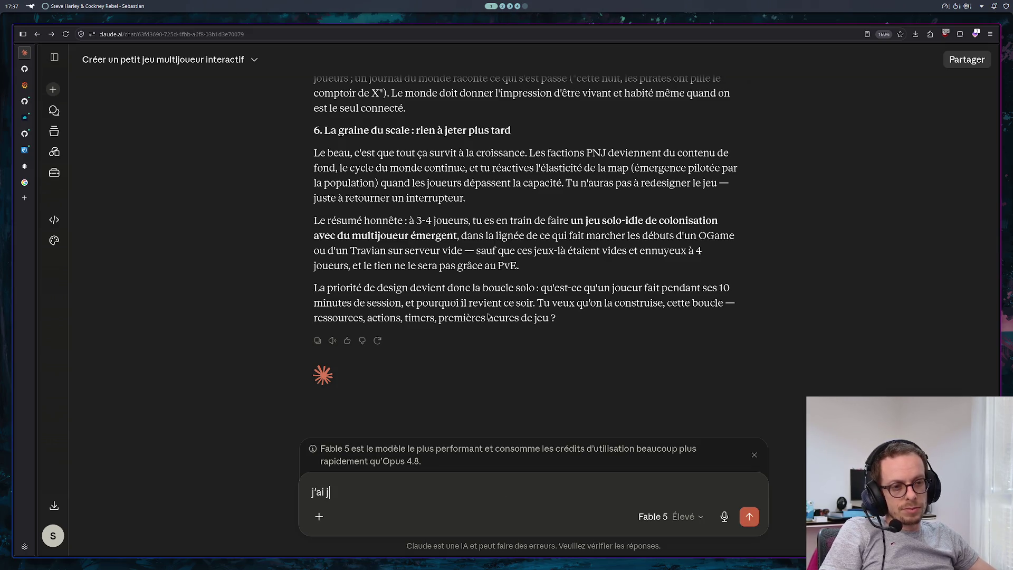
pyautogui.press('BackSpace')
pyautogui.write("l'impressi")
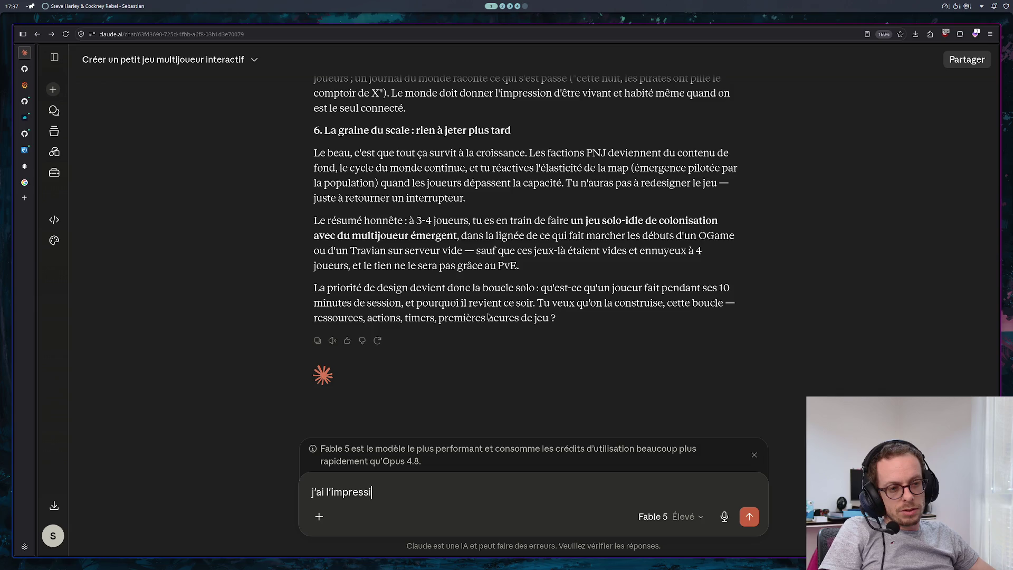
pyautogui.write("on qu'il y a ")
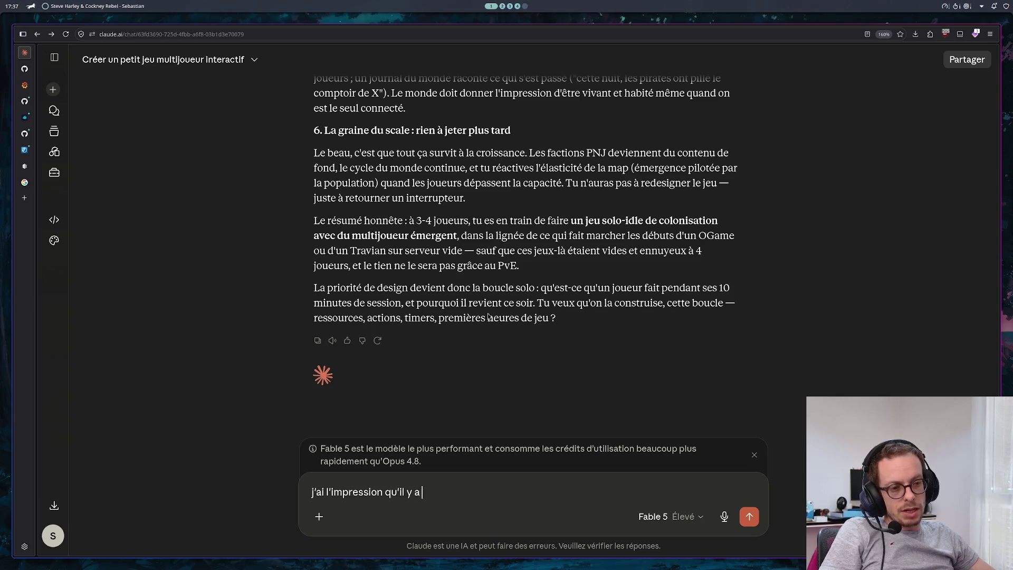
pyautogui.write('trop de gestion')
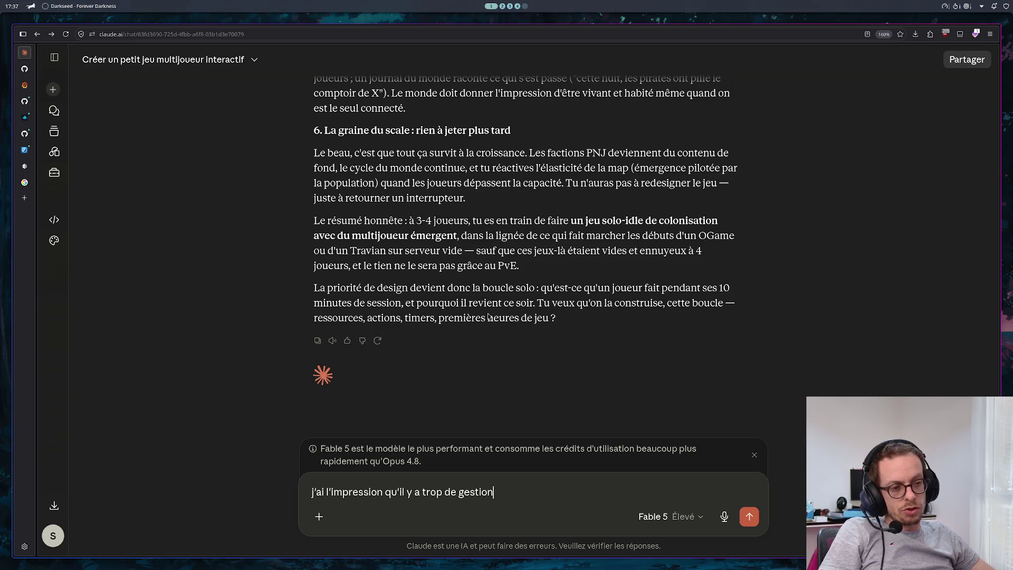
pyautogui.write(' à faire p')
pyautogui.write('le jou')
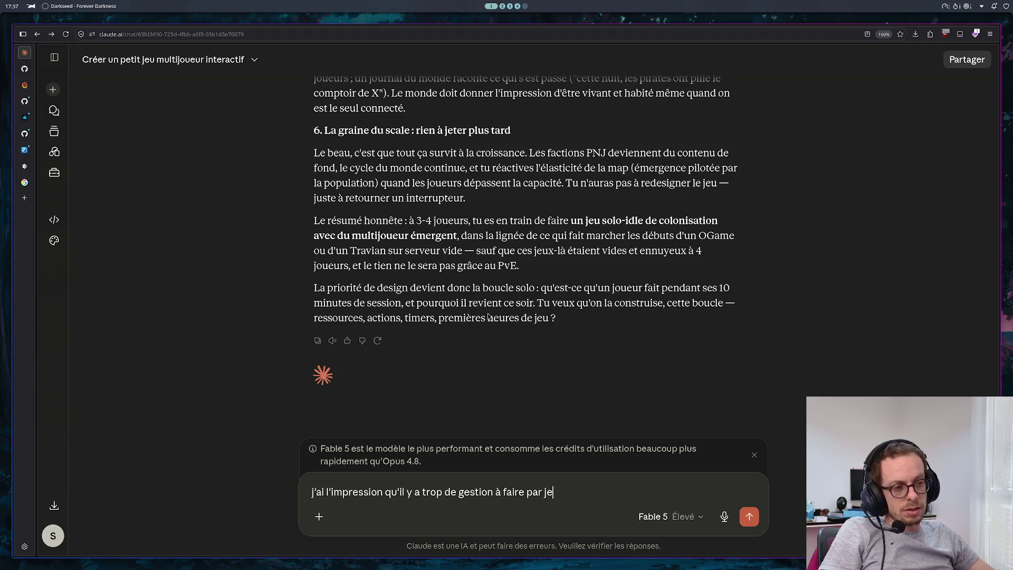
pyautogui.write('eur')
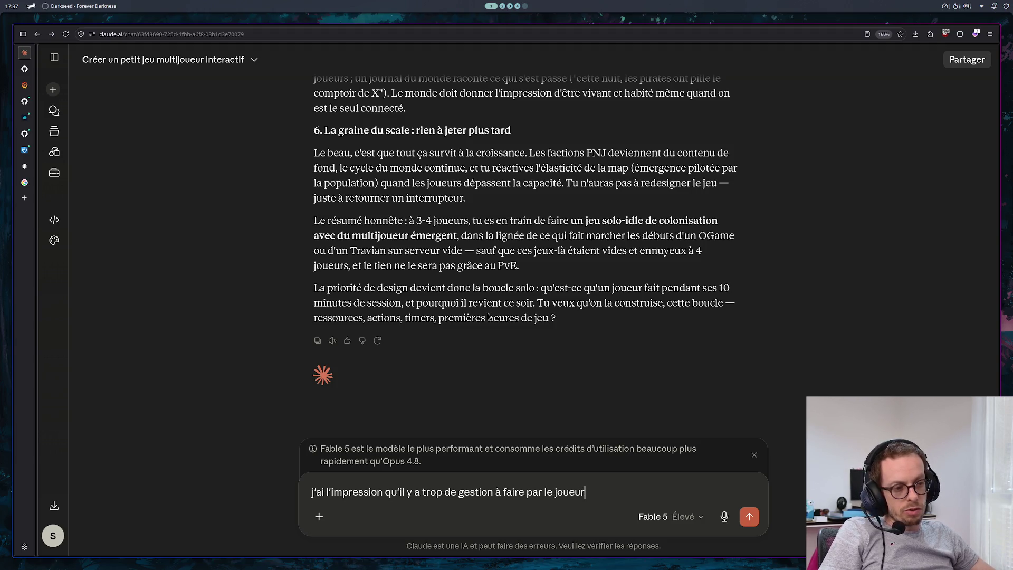
pyautogui.write(', je veux un t')
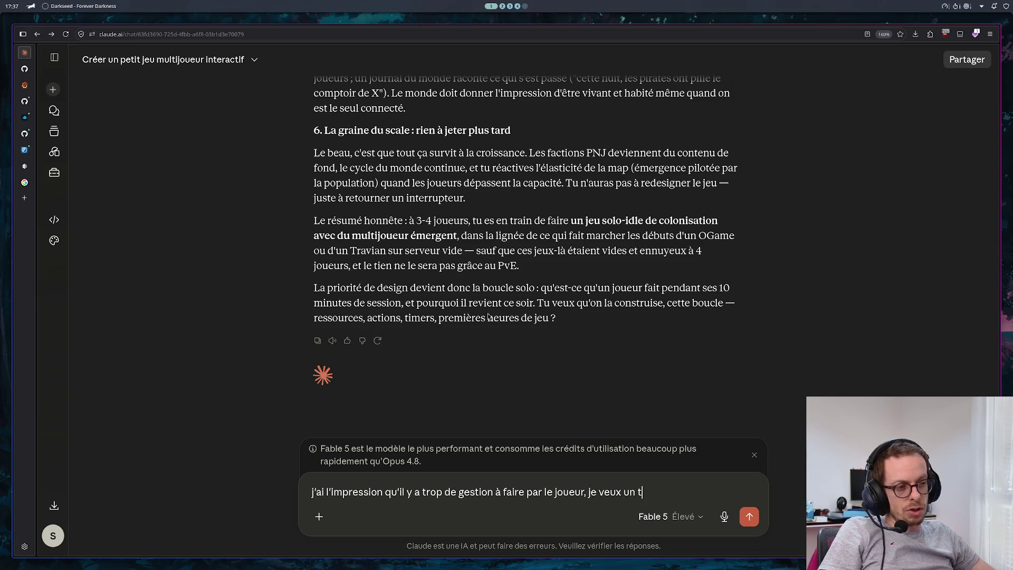
pyautogui.write('ruc simple basique')
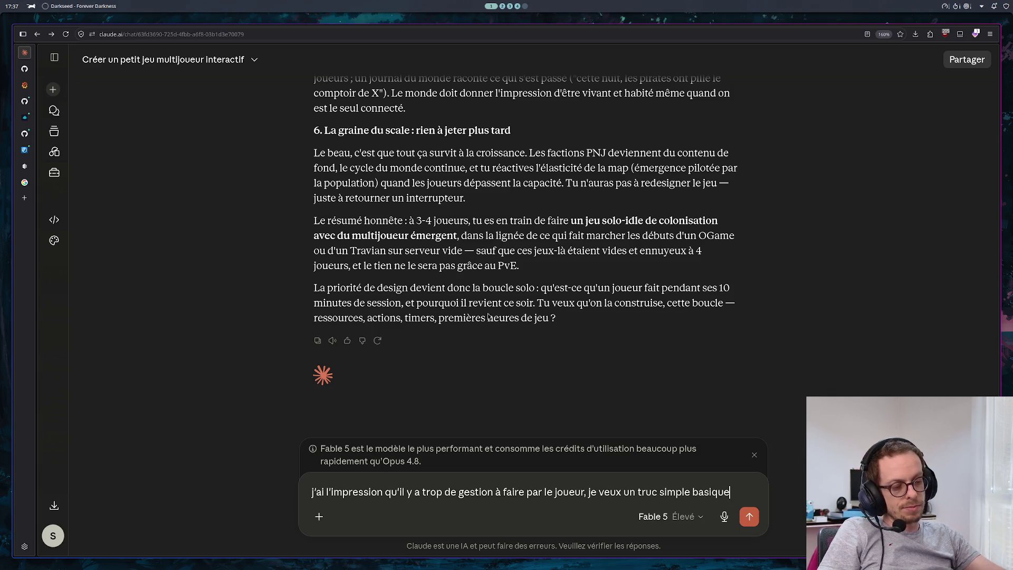
pyautogui.press('Return')
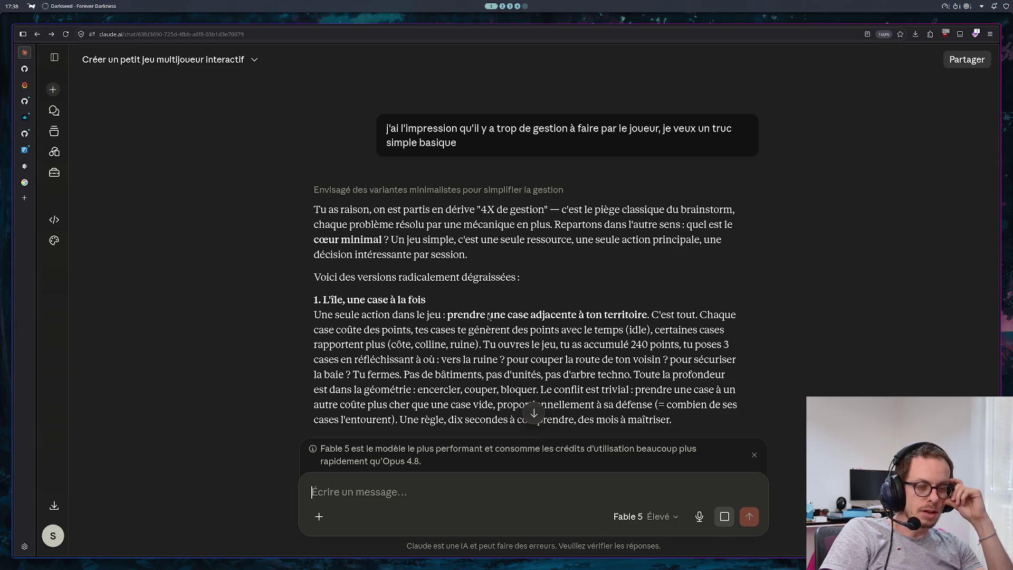
# Step: Read the three minimalist proposals: one tile at a time, the lighthouse and rising tide
pyautogui.scroll(-2, 489, 315)
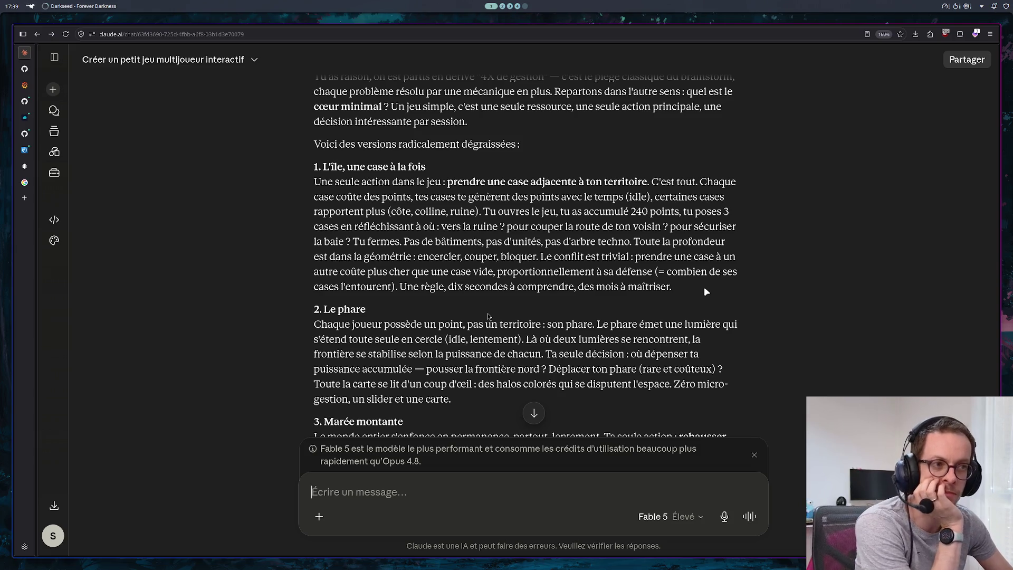
pyautogui.scroll(-2, 705, 293)
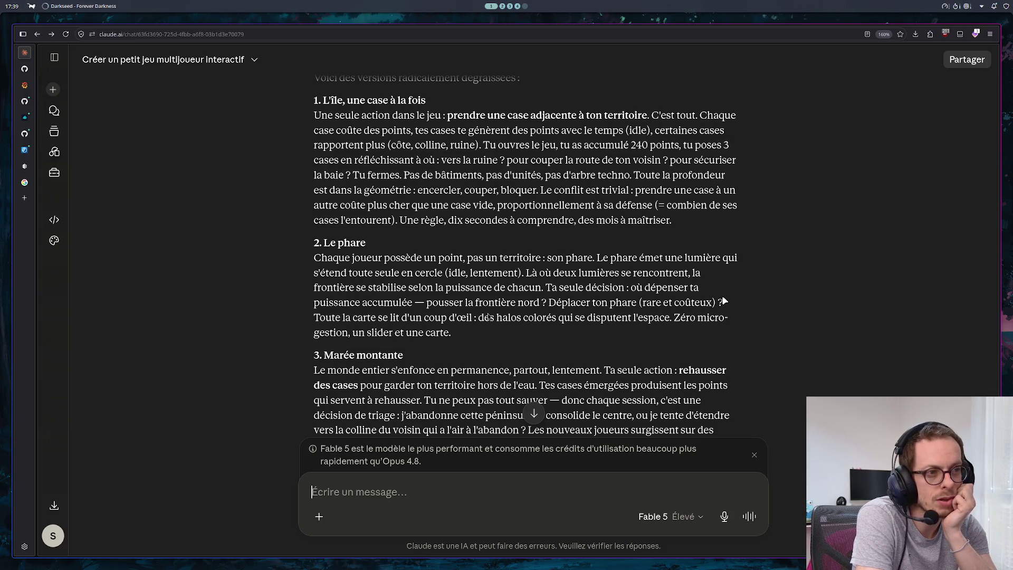
pyautogui.scroll(-3, 705, 284)
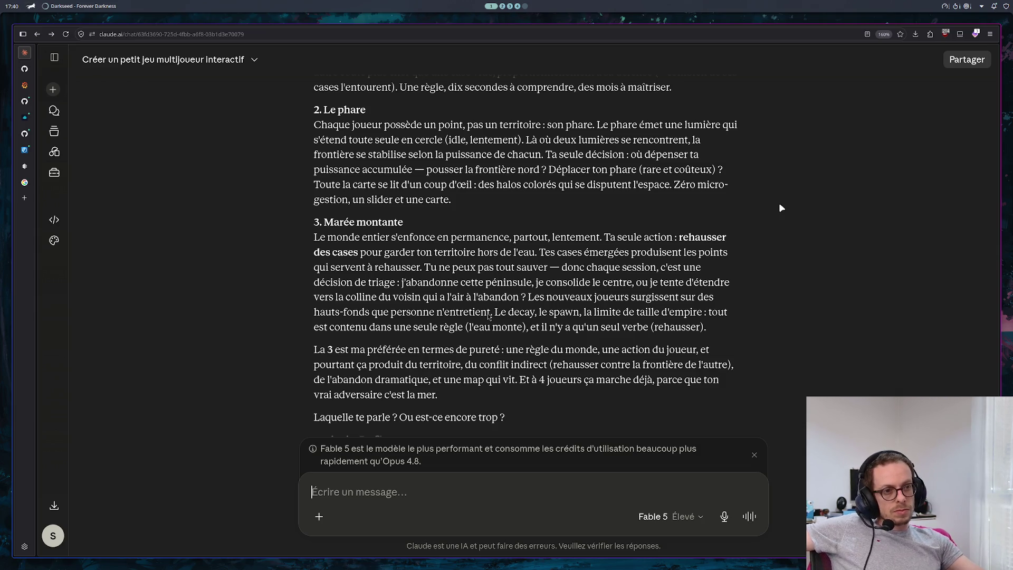
# Step: Begin a reply saying option 1 'me parle beaucoup'
pyautogui.scroll(-2, 778, 203)
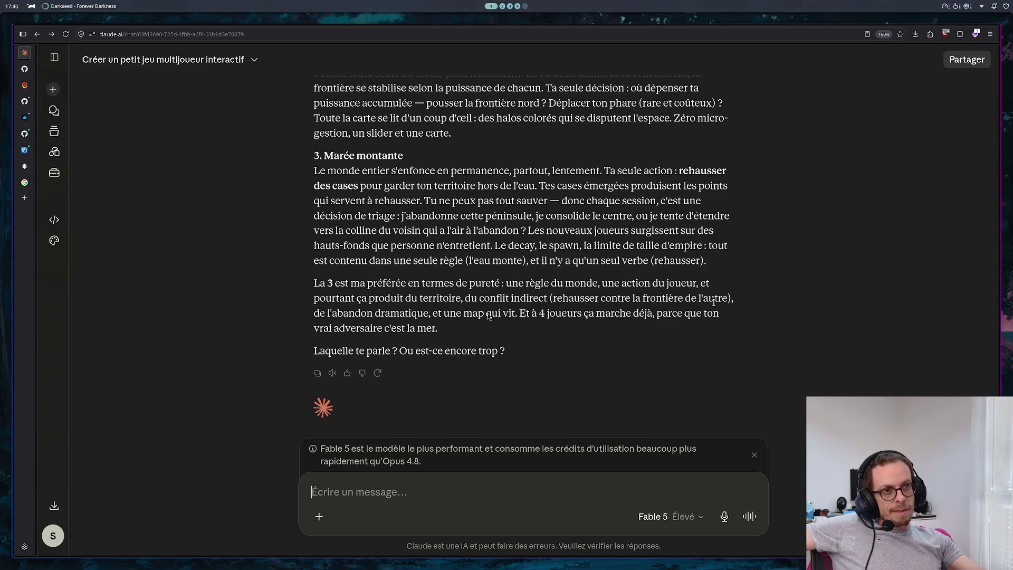
pyautogui.scroll(4, 713, 302)
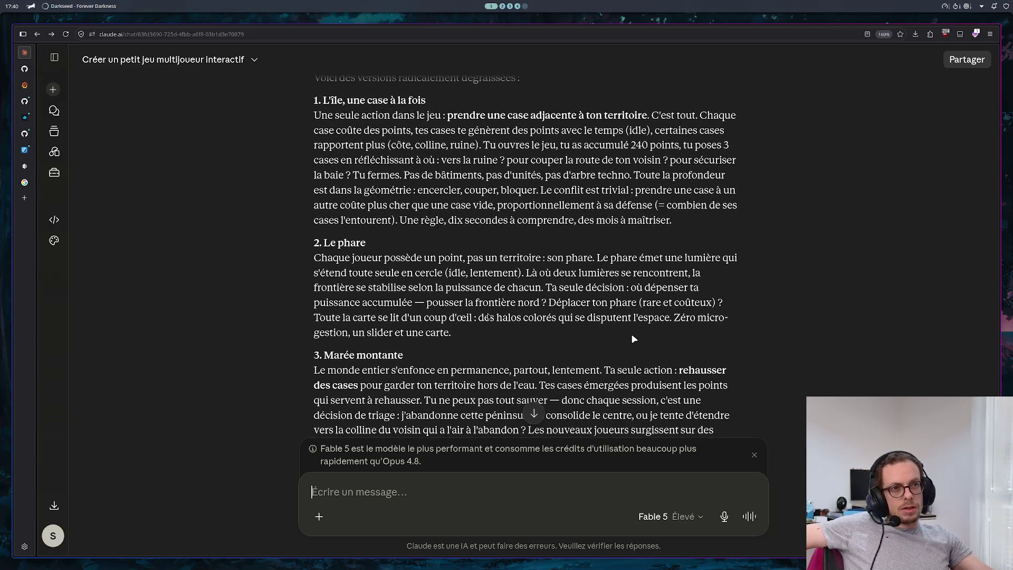
pyautogui.scroll(-5, 605, 387)
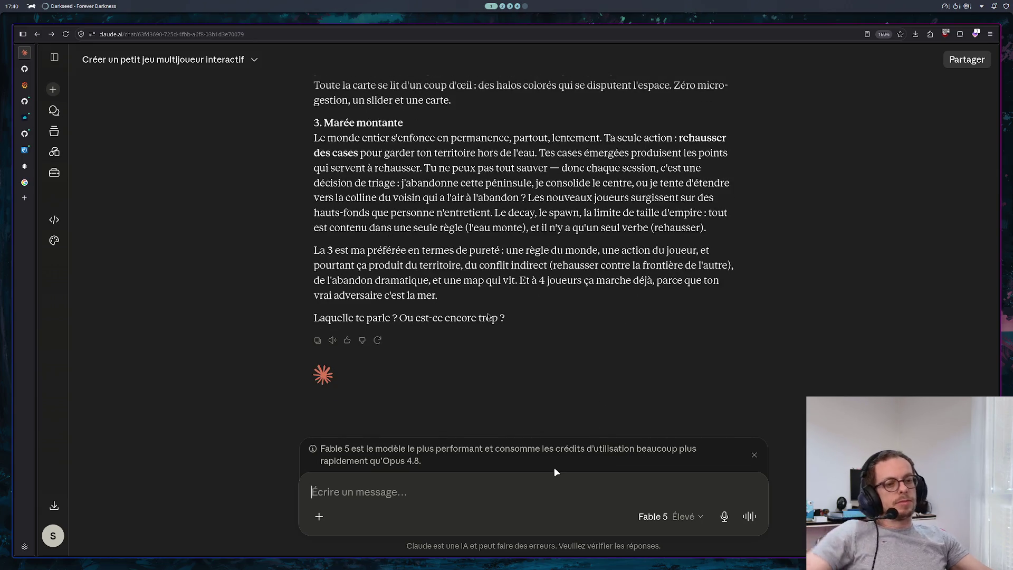
pyautogui.write('la 1 me parle beaucup')
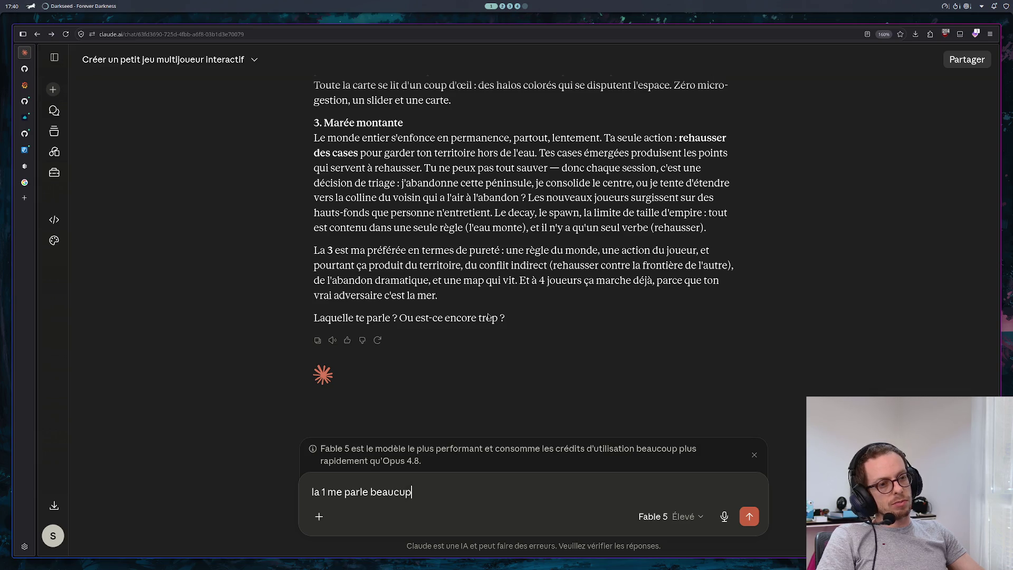
pyautogui.scroll(6, 487, 316)
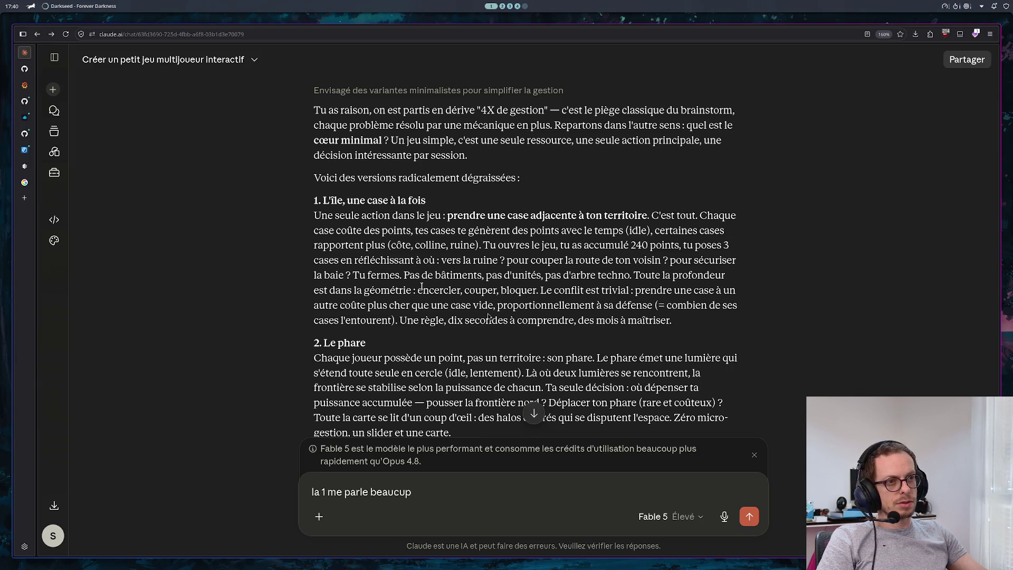
pyautogui.press('BackSpace')
pyautogui.press('BackSpace')
# Step: Ask how to stop a veteran player from steamrolling a newcomer, and send the message
pyautogui.write('oup, mais co')
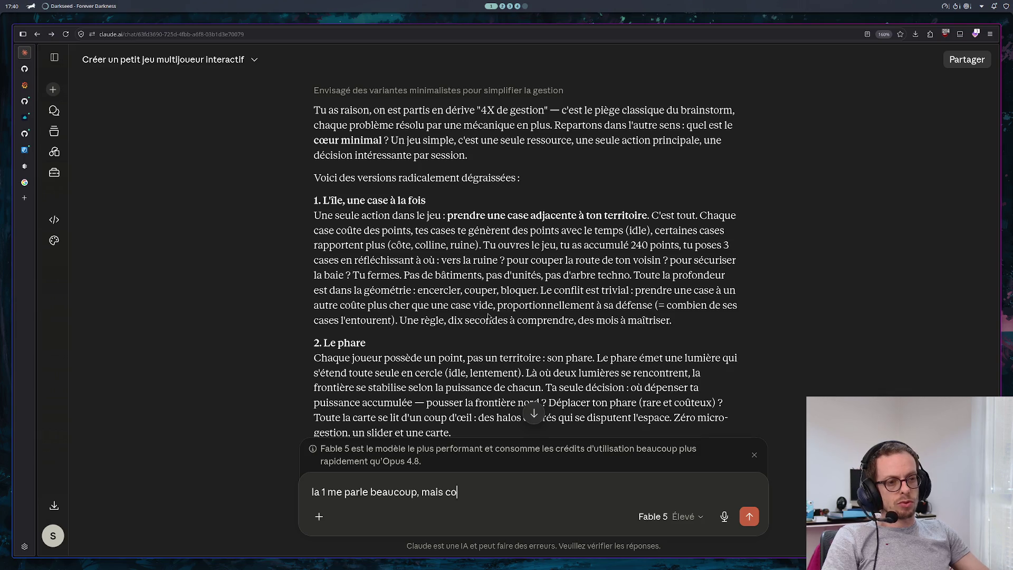
pyautogui.write('mment emo')
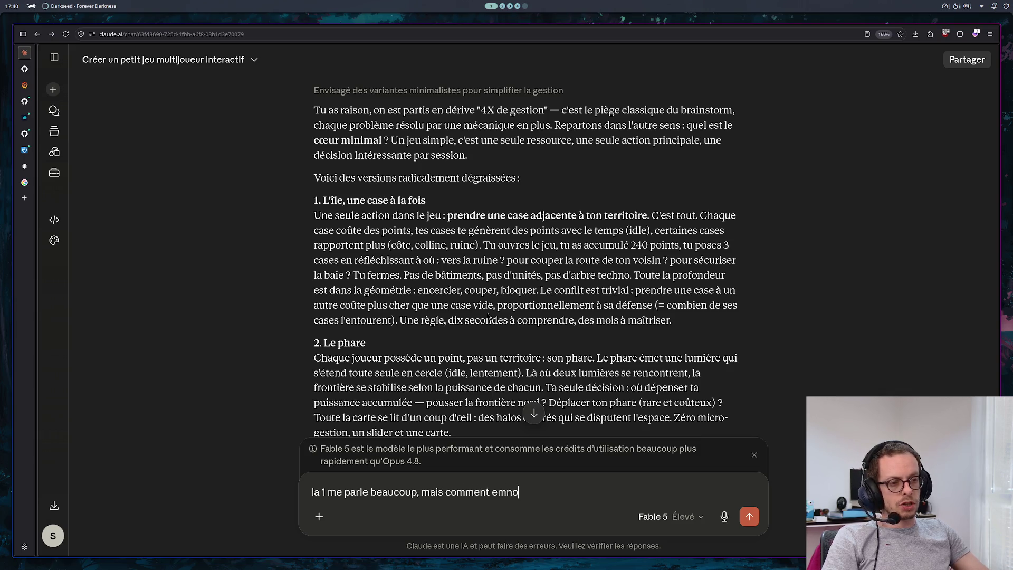
pyautogui.press('BackSpace')
pyautogui.write('pecher un ')
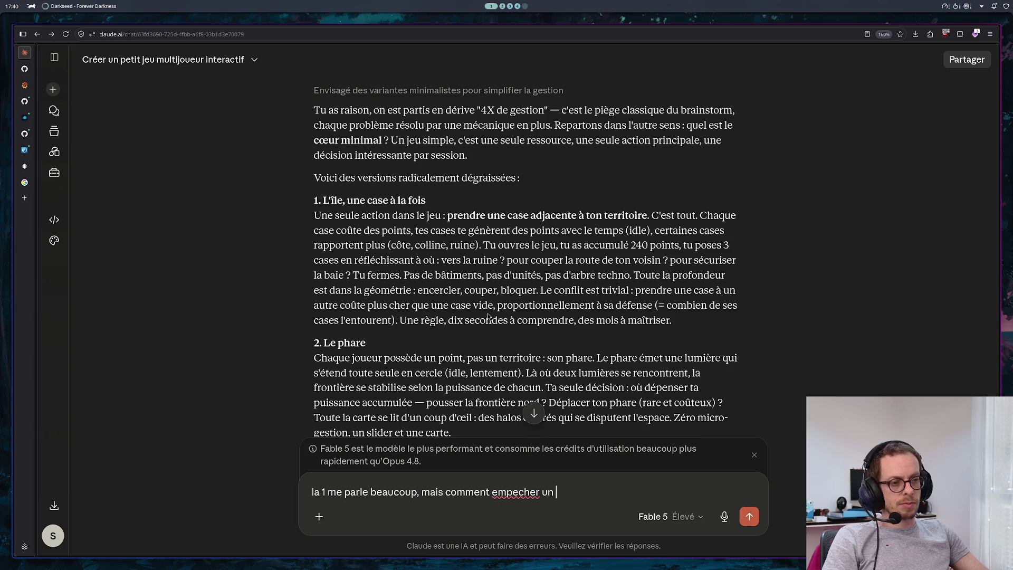
pyautogui.write('ancien jmoueur')
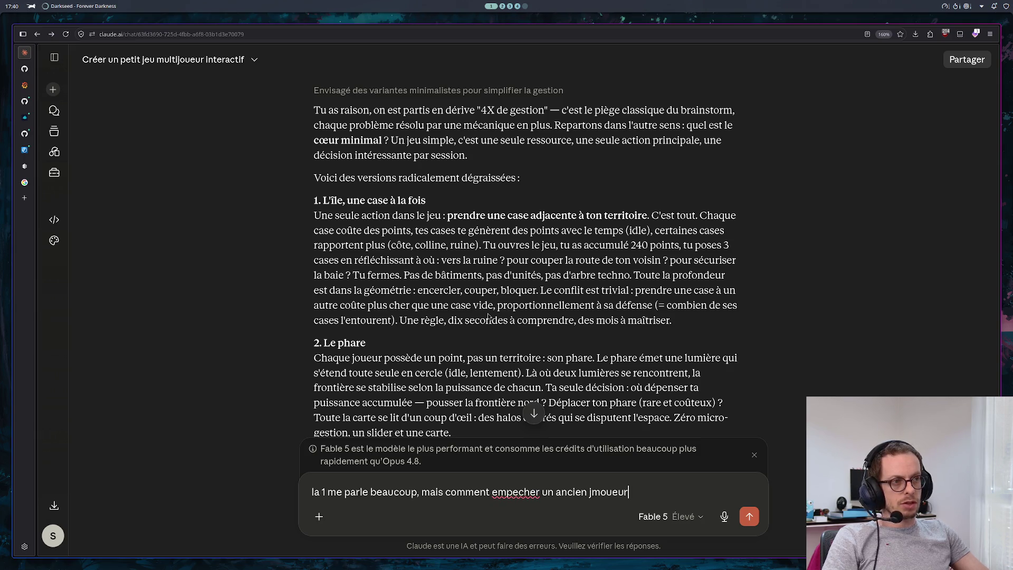
pyautogui.press('BackSpace')
pyautogui.press('BackSpace')
pyautogui.press('BackSpace')
pyautogui.press('BackSpace')
pyautogui.press('BackSpace')
pyautogui.press('BackSpace')
pyautogui.write('uou')
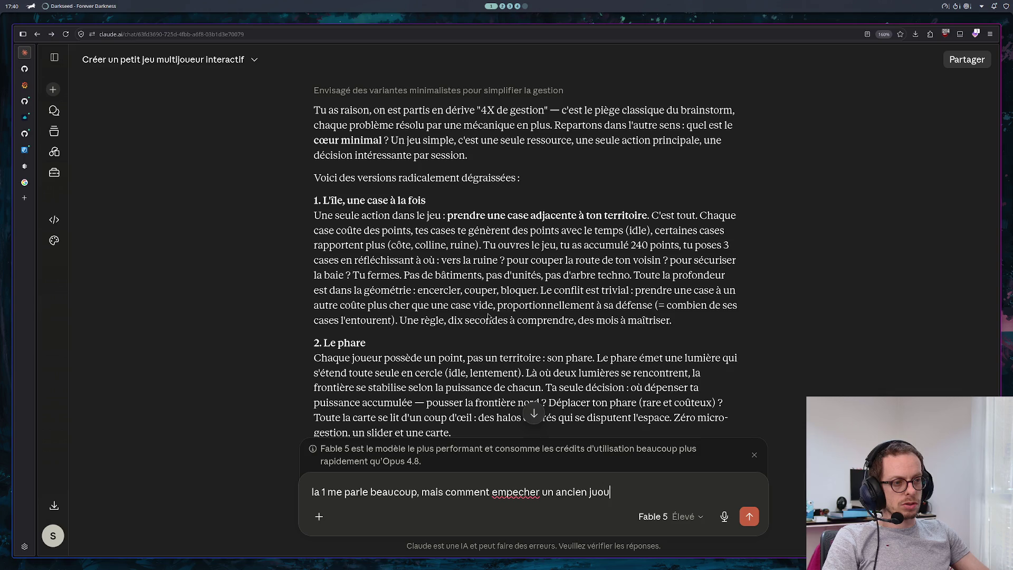
pyautogui.press('BackSpace')
pyautogui.press('BackSpace')
pyautogui.press('BackSpace')
pyautogui.write('oueur d')
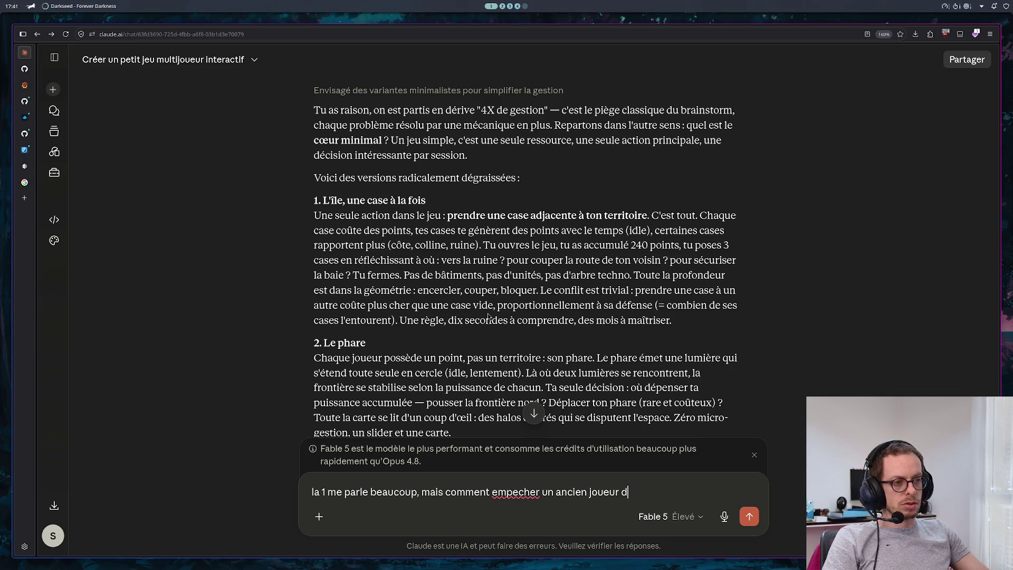
pyautogui.write('e rouler sur ')
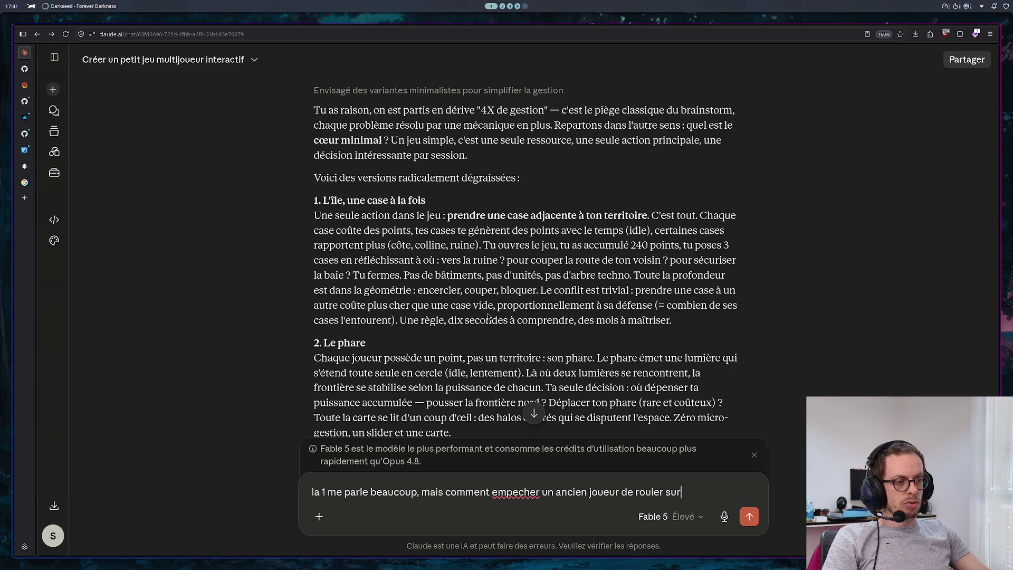
pyautogui.write('un n')
pyautogui.write('ouveau ?')
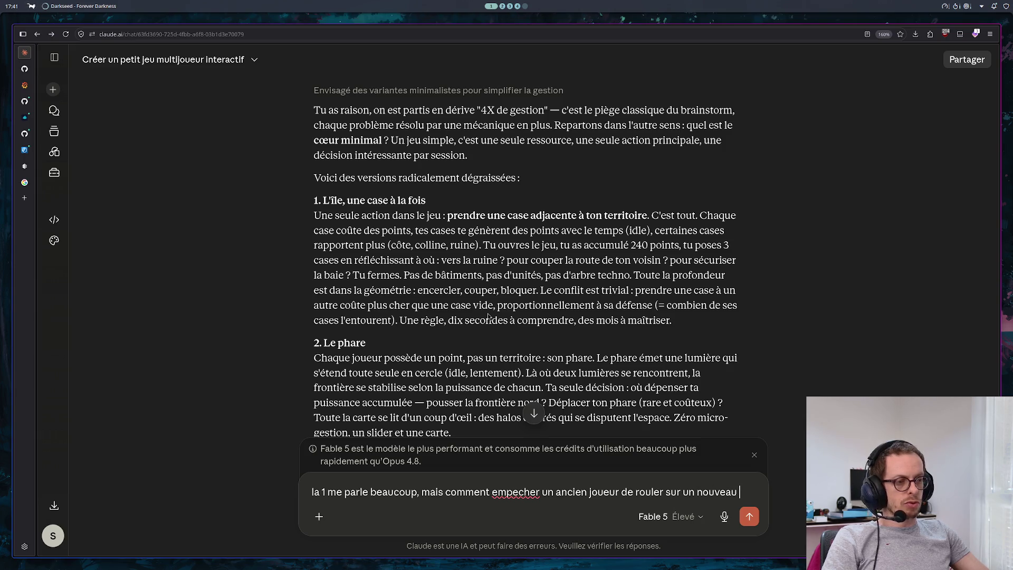
pyautogui.press('Return')
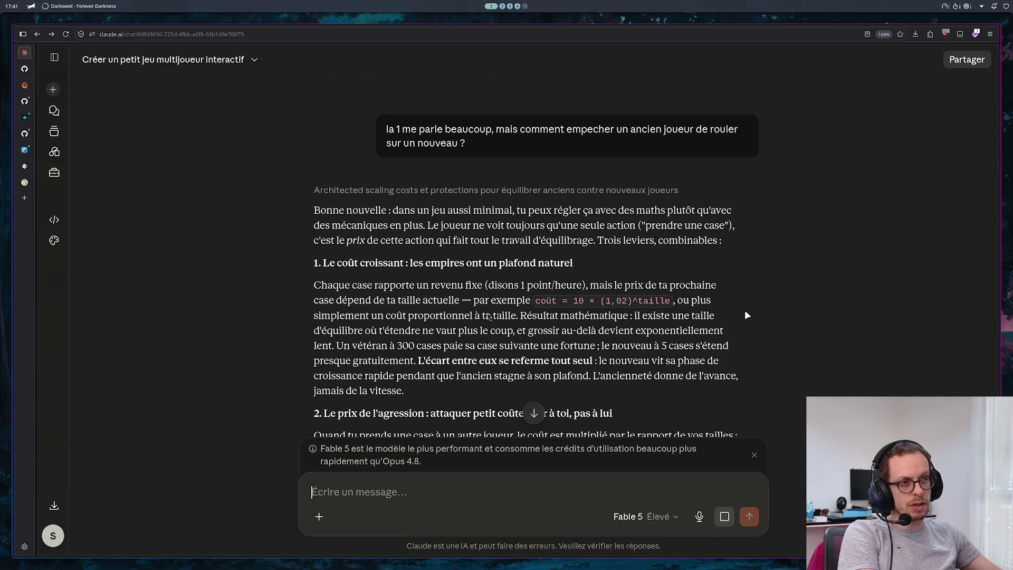
# Step: Read the balancing levers: rising tile costs, size-scaled attack prices, geometric defence and a spawn sanctuary
pyautogui.scroll(-2, 747, 315)
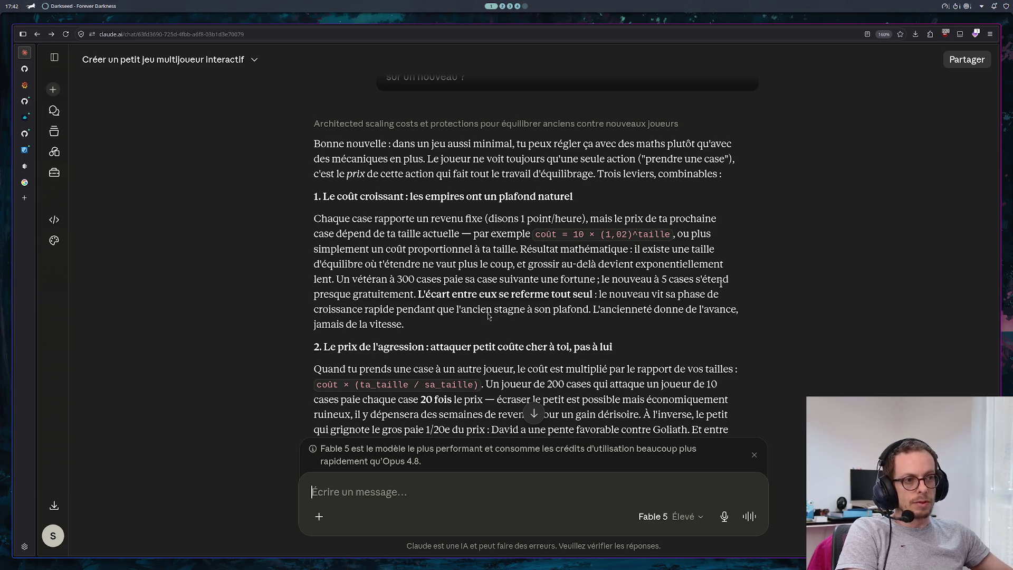
pyautogui.scroll(-3, 729, 254)
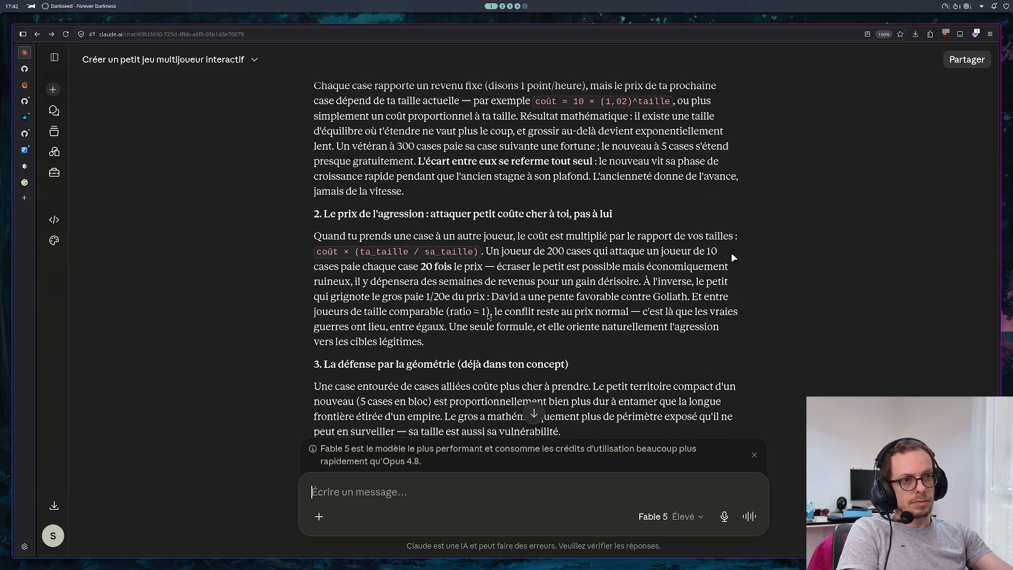
pyautogui.scroll(3, 734, 258)
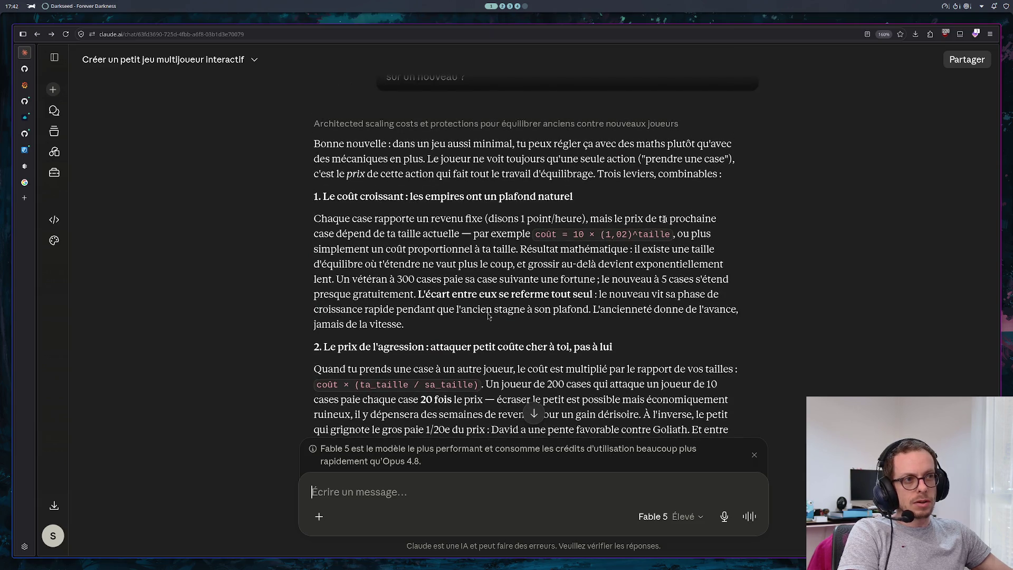
pyautogui.scroll(-3, 723, 232)
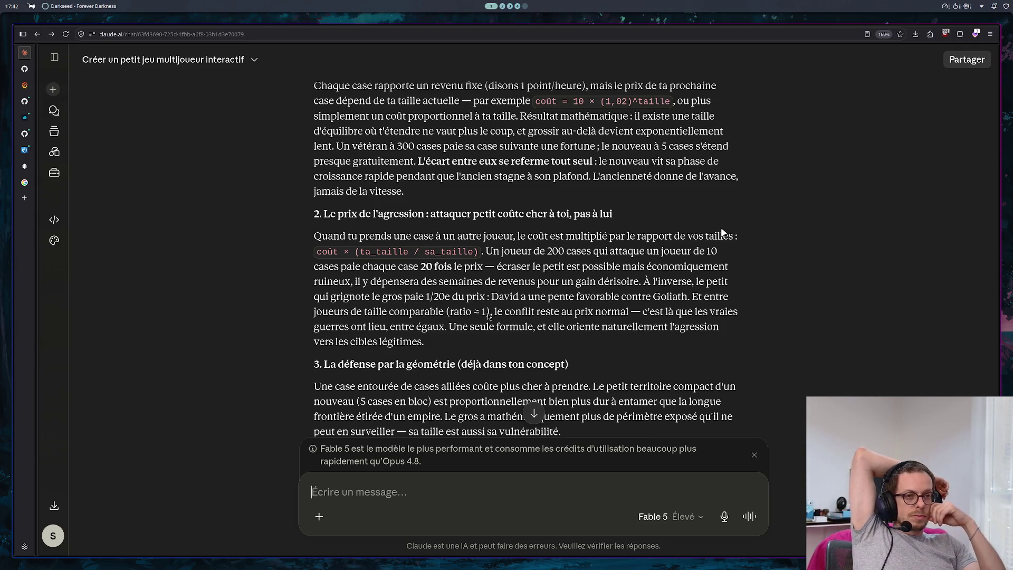
pyautogui.scroll(-3, 687, 232)
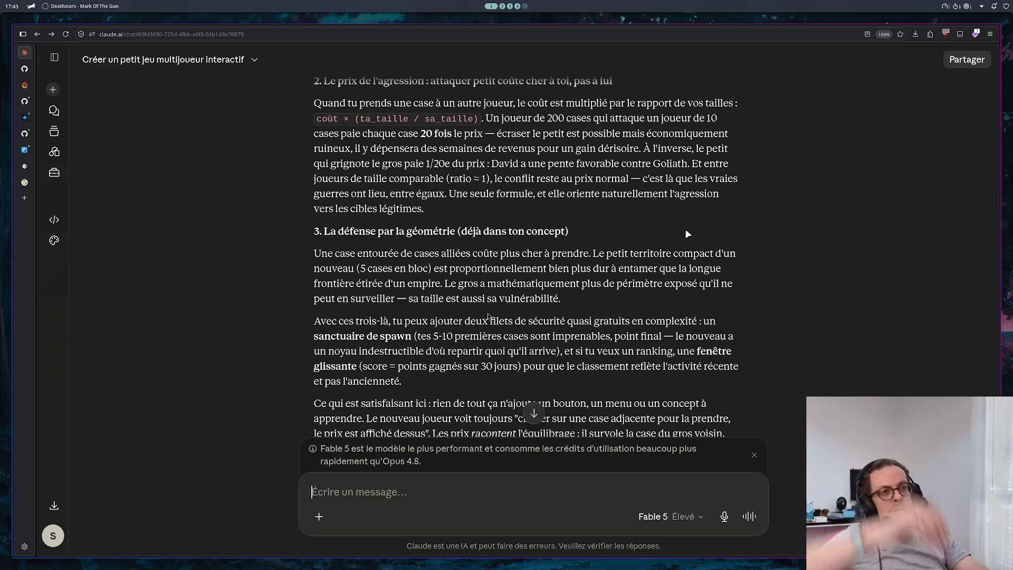
pyautogui.scroll(1, 583, 239)
pyautogui.scroll(4, 569, 232)
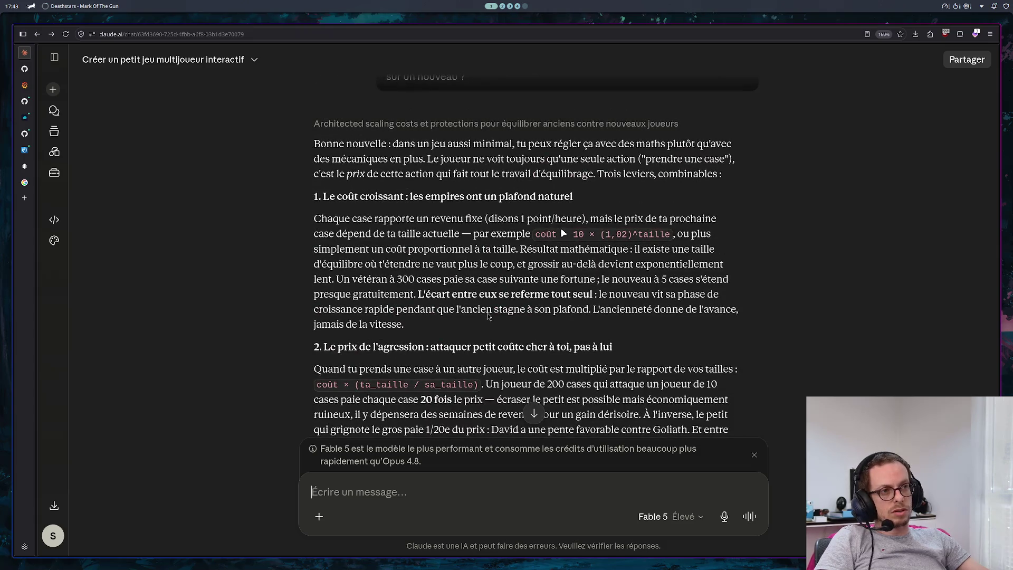
pyautogui.scroll(-9, 559, 226)
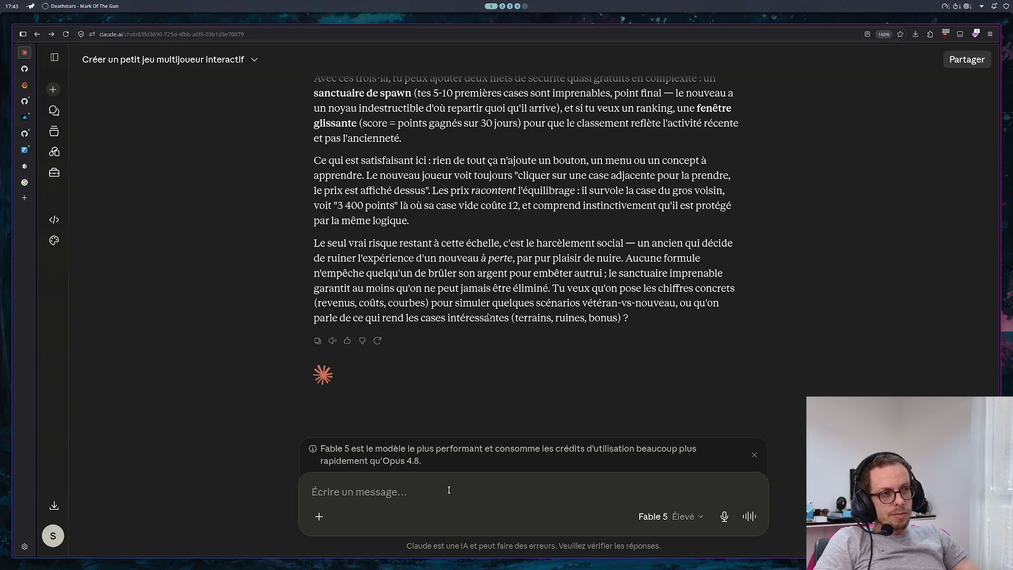
# Step: Send 'mais le vétéran à un moment il a plus rien à faire non ?'
pyautogui.write('mai')
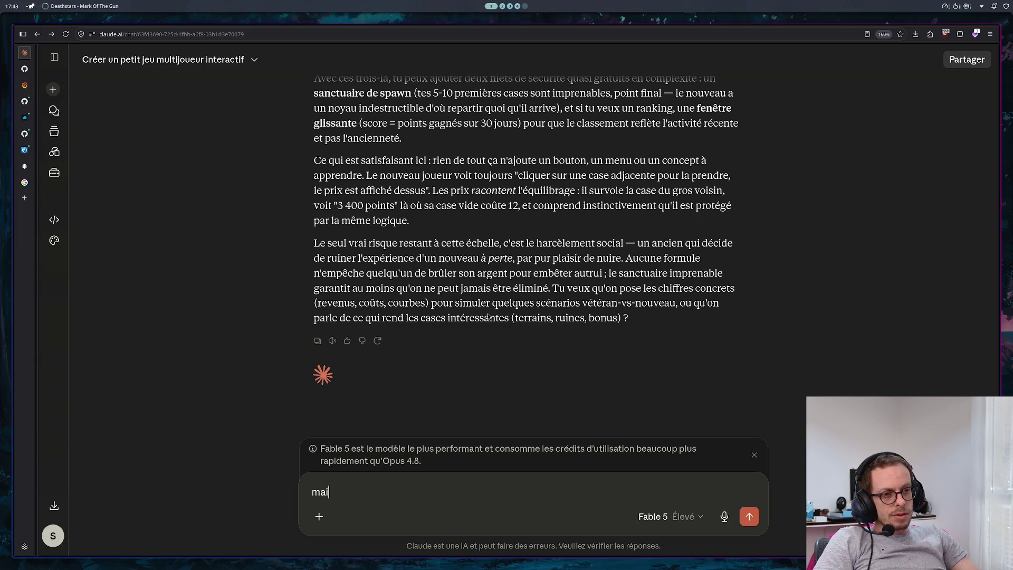
pyautogui.write('s le vétéra')
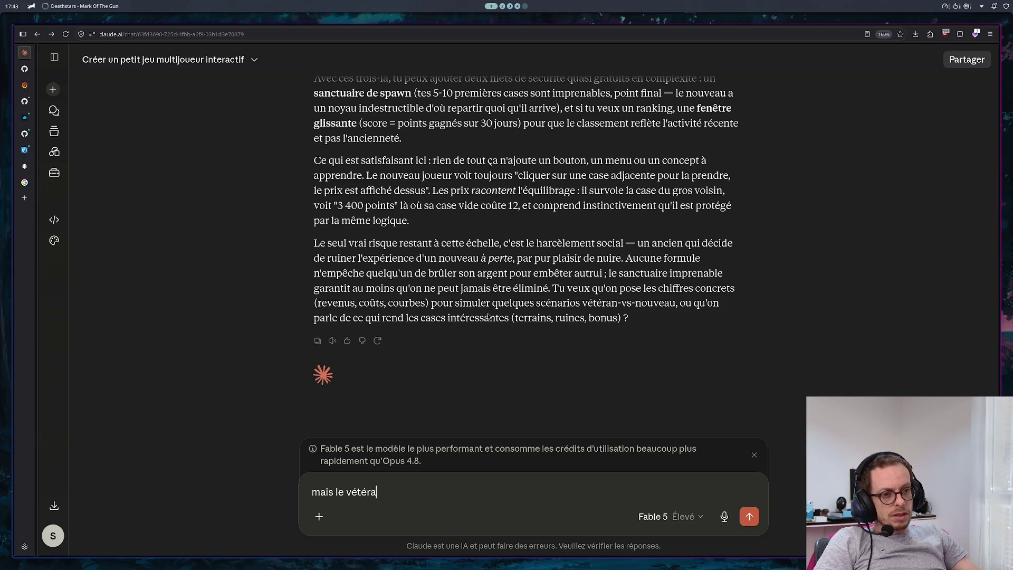
pyautogui.write('n à un moment l')
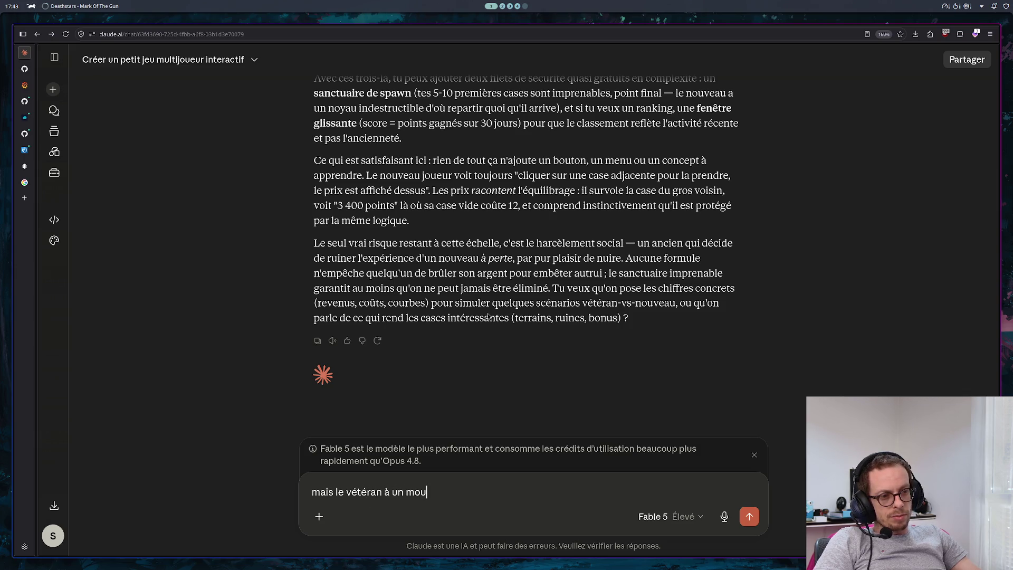
pyautogui.write('l a ')
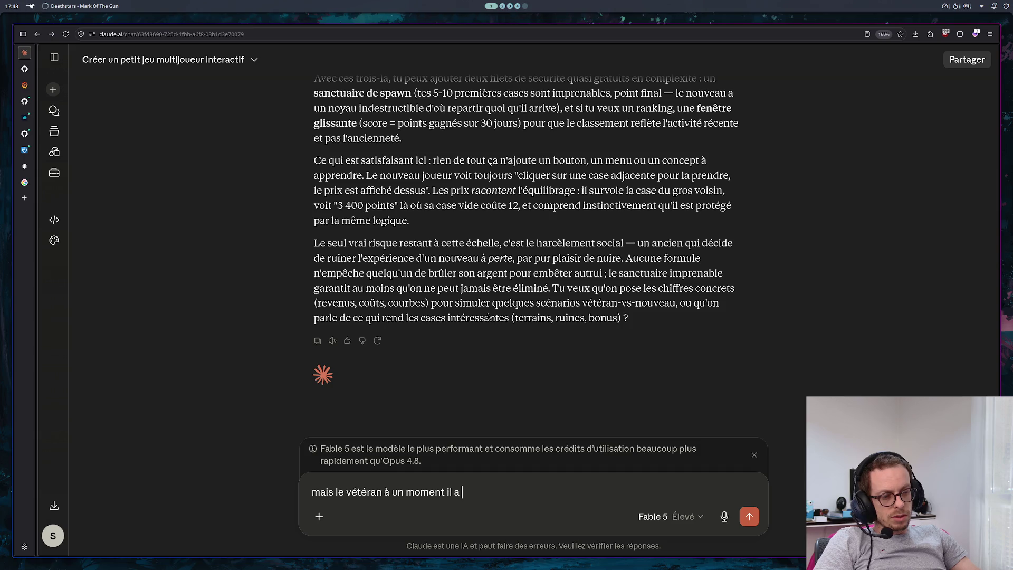
pyautogui.write('plus rien à faire non ?')
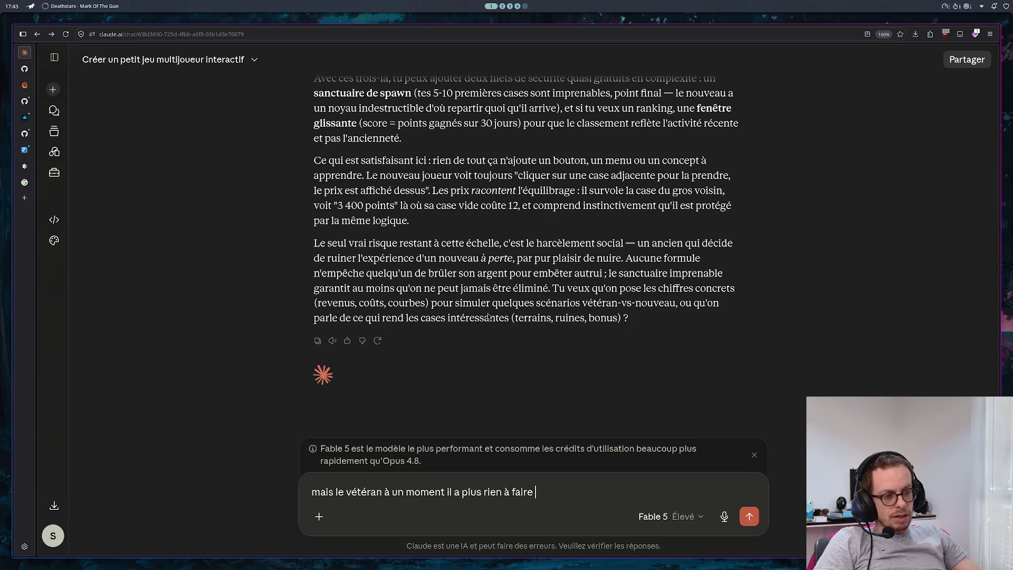
pyautogui.press('Return')
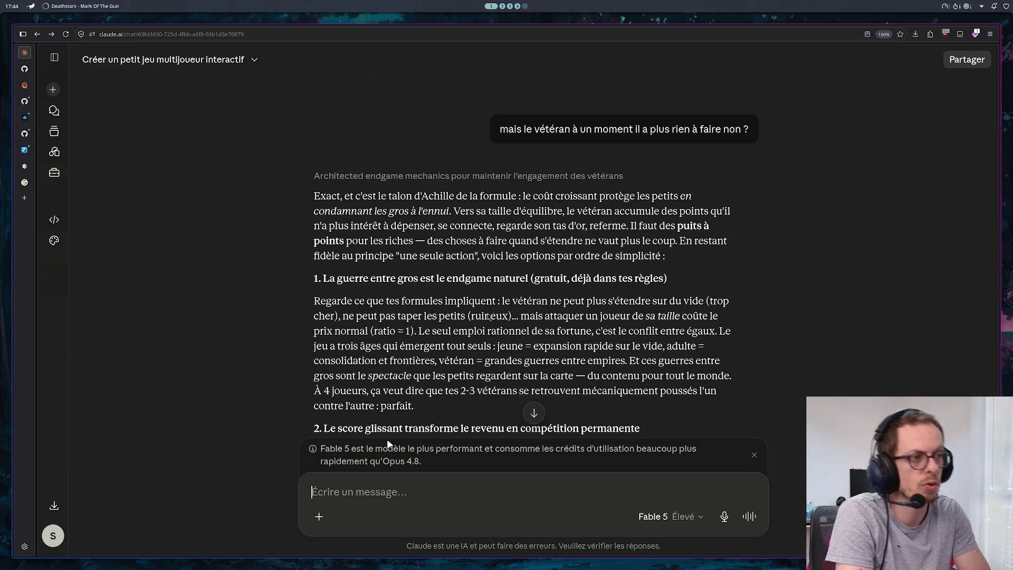
# Step: Read the endgame suggestions, down to the sliding score based on 30 days of spending
pyautogui.scroll(-2, 819, 319)
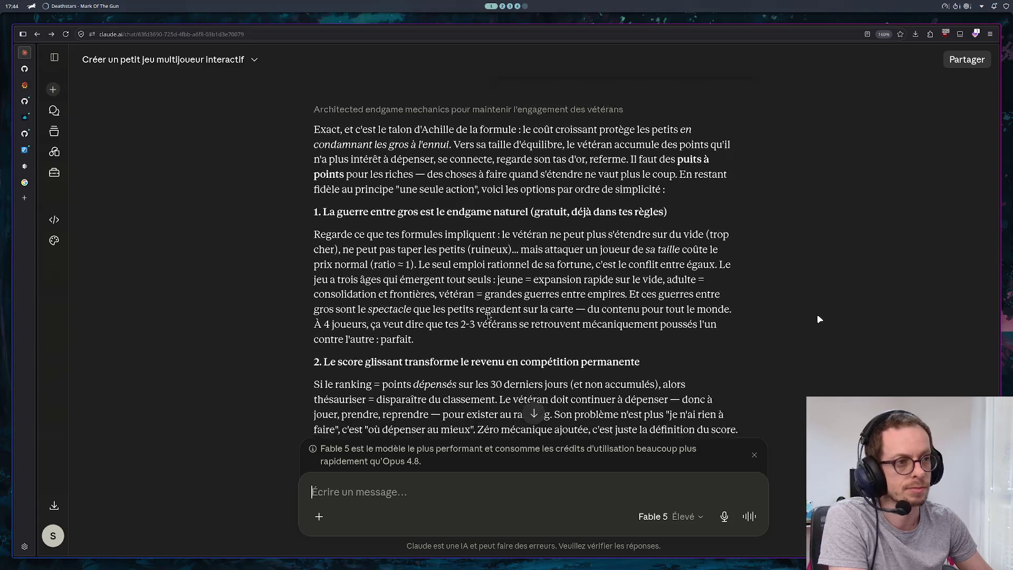
pyautogui.scroll(-2, 818, 315)
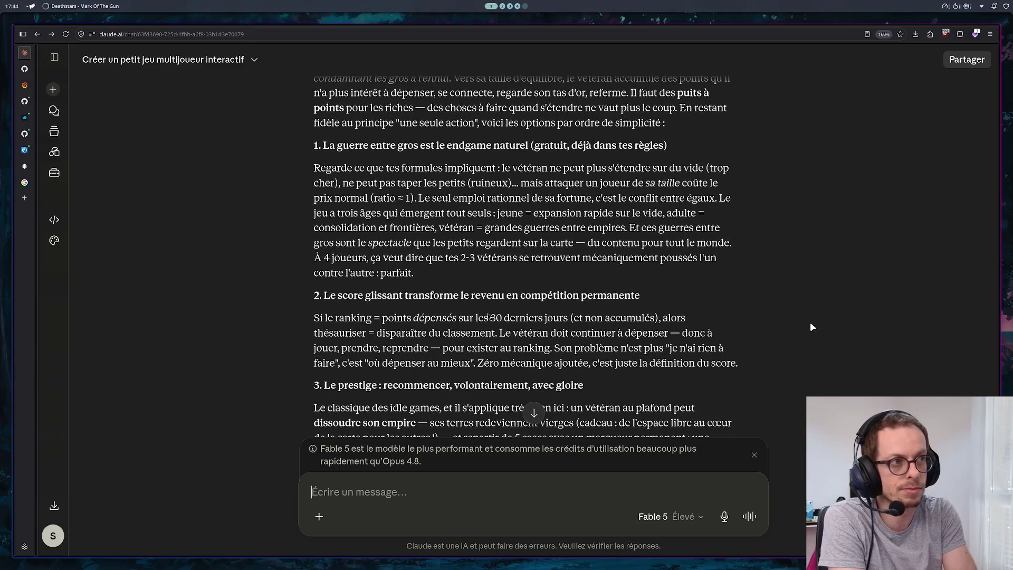